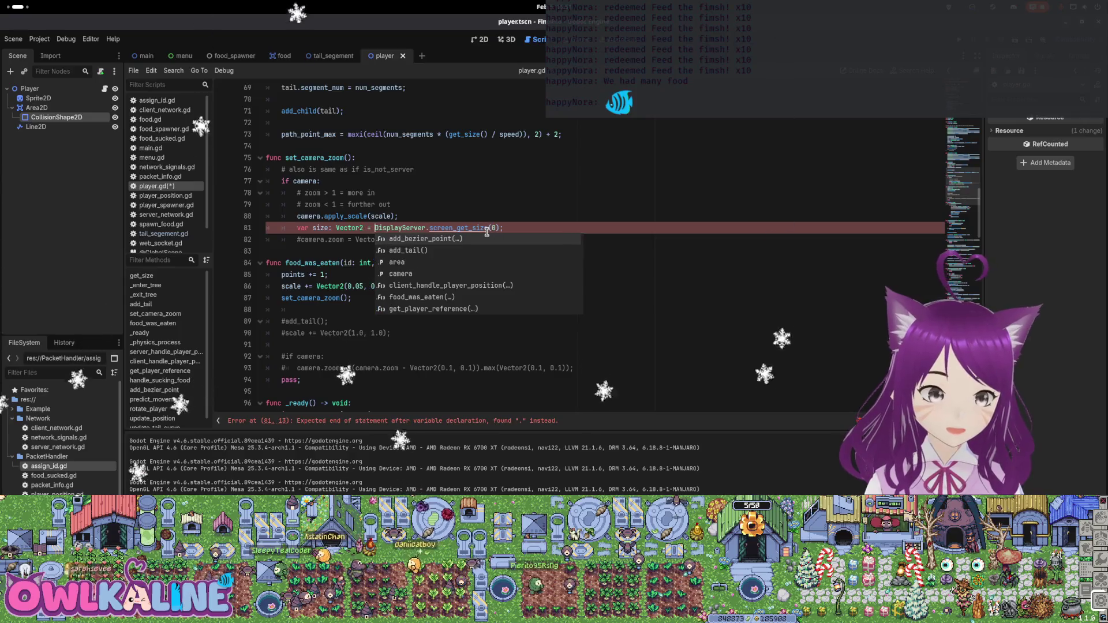
# Finish the Vector2 screen-size declaration on line 81 and save player.gd
pyautogui.click(554, 194)
pyautogui.hotkey('ctrl', 's')
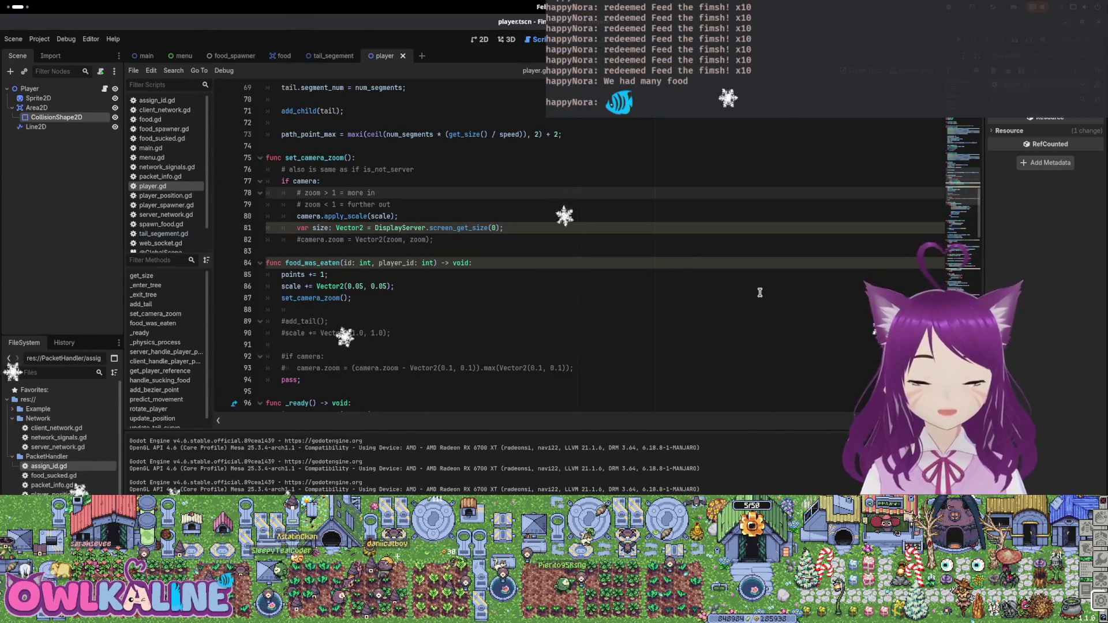
pyautogui.press('super')
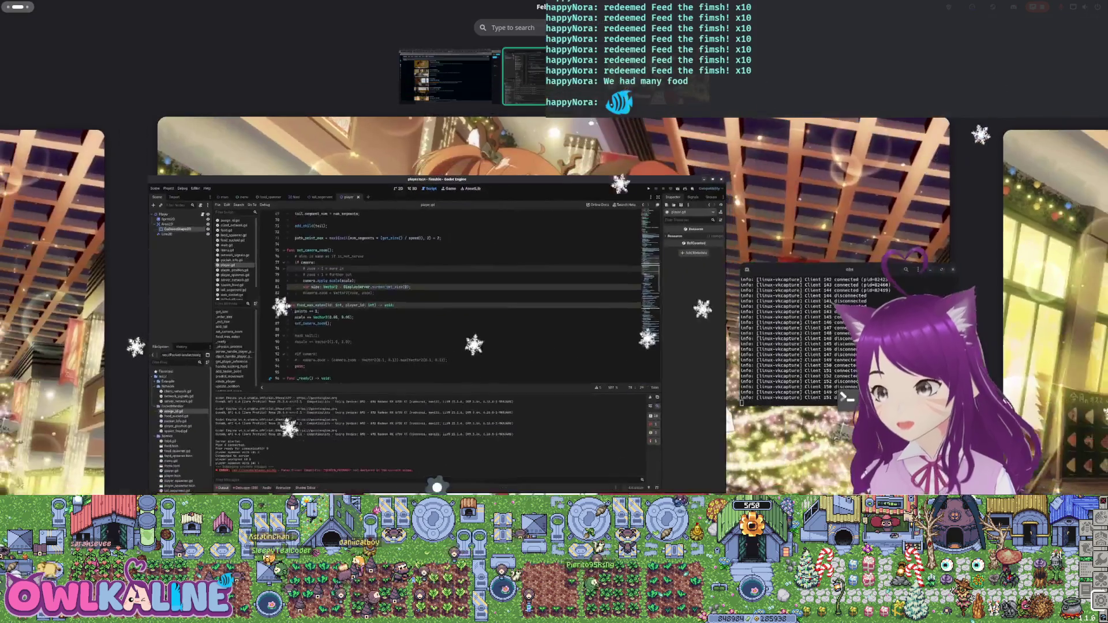
pyautogui.press('super')
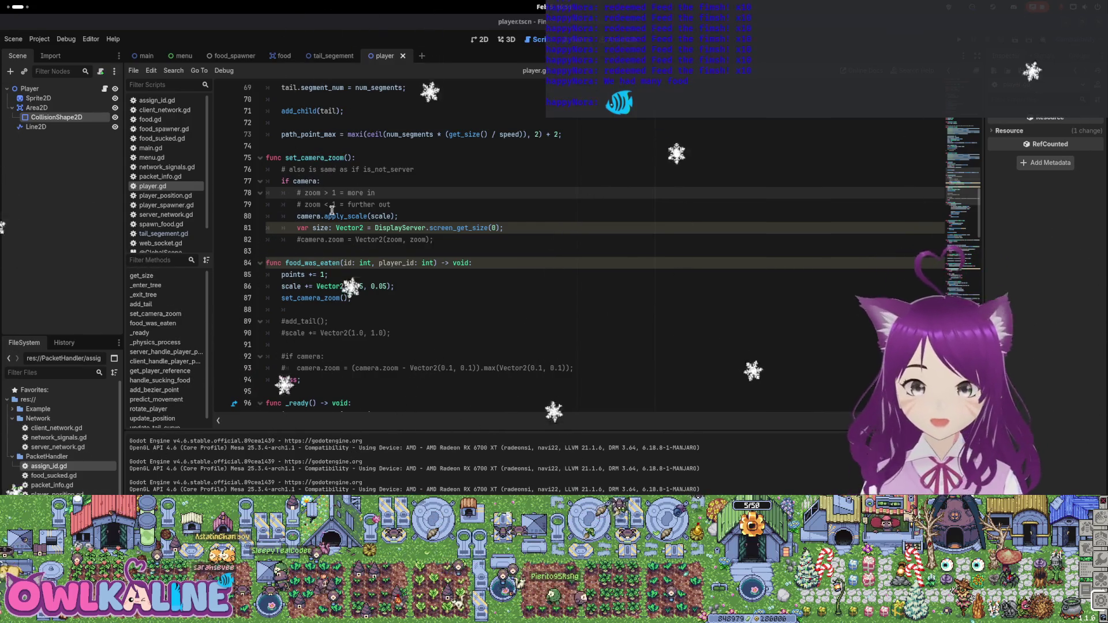
# Add an empty line after the size variable on line 81
pyautogui.click(329, 228)
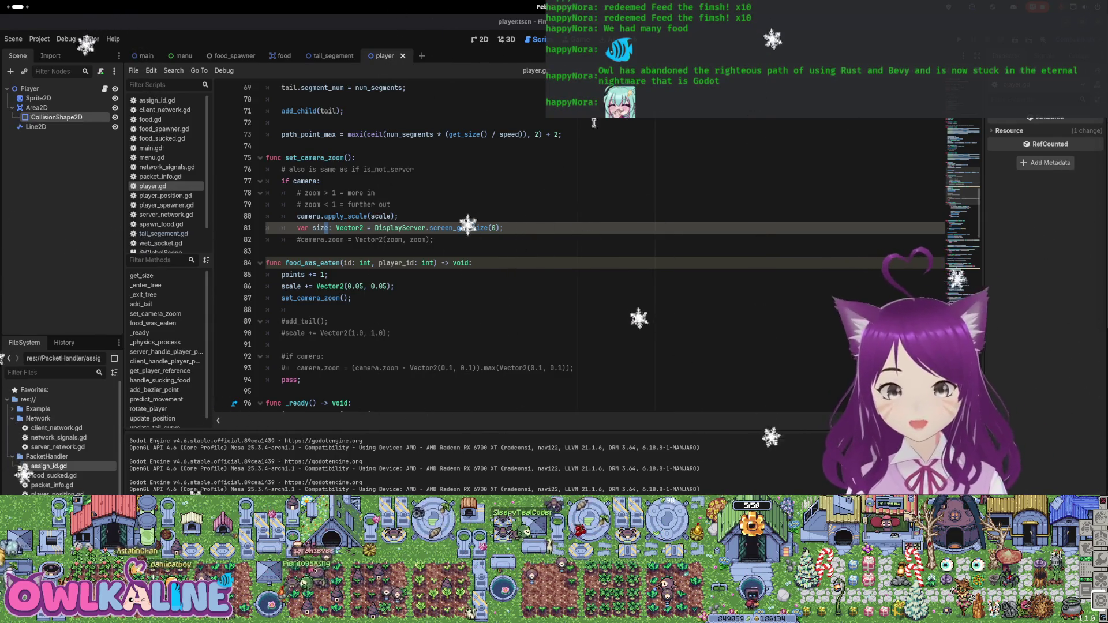
pyautogui.click(545, 229)
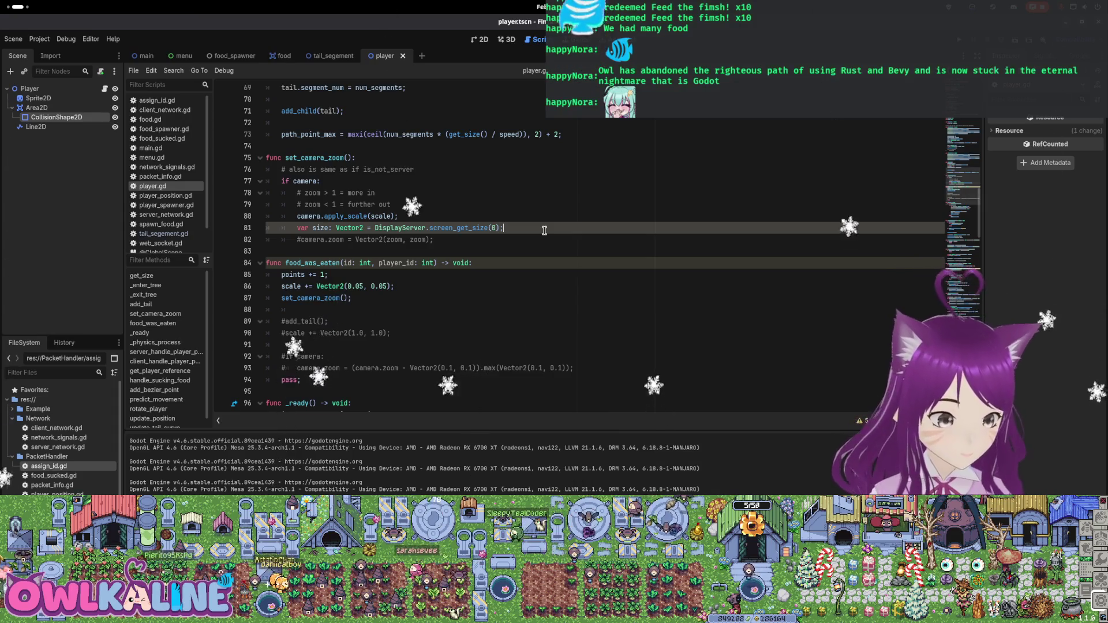
pyautogui.press('Return')
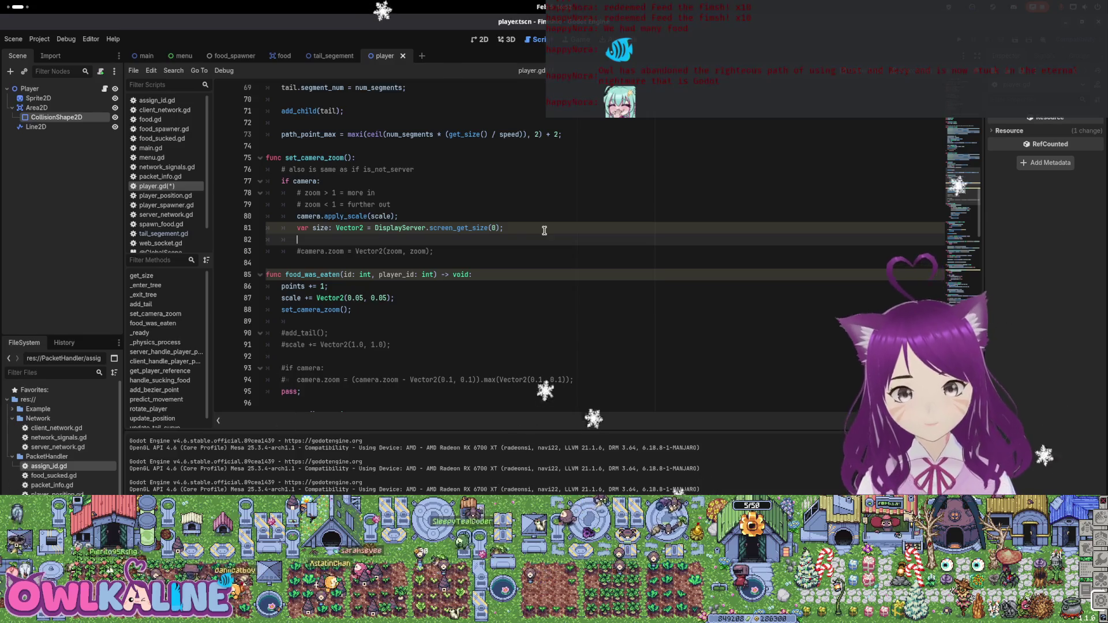
# Delete the camera.apply_scale(scale) line and its leftover empty line
pyautogui.press('Up')
pyautogui.press('Up')
pyautogui.hotkey('shift', 'End')
pyautogui.hotkey('ctrl', 'x')
pyautogui.press('BackSpace')
pyautogui.hotkey('ctrl', 'shift', 'k')
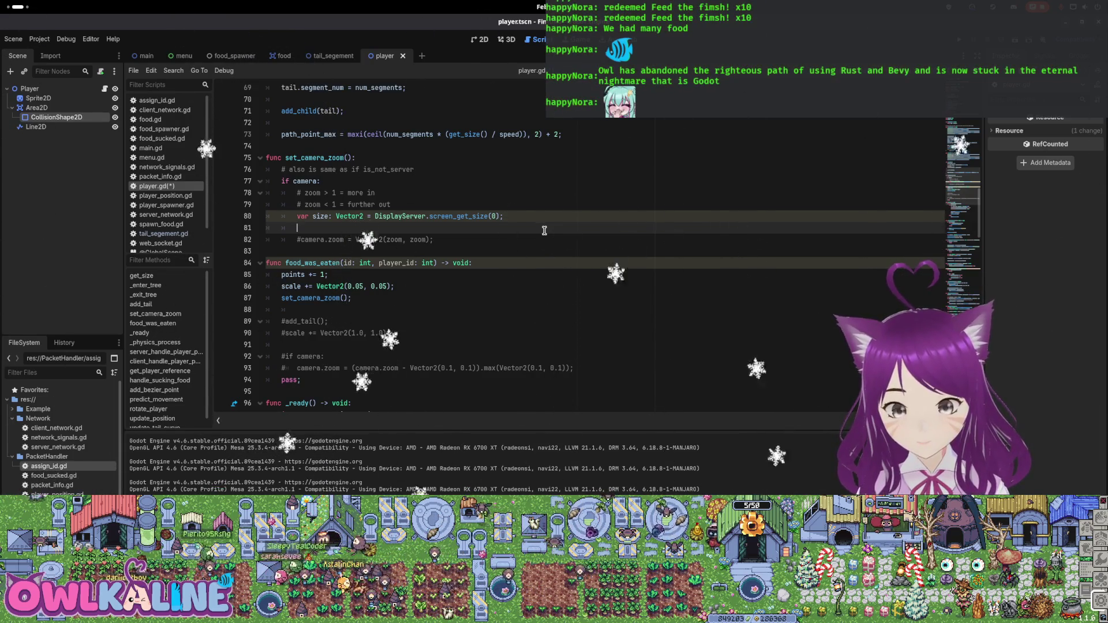
# Add 'var player_size: float = get_size();' and save player.gd
pyautogui.write('get_')
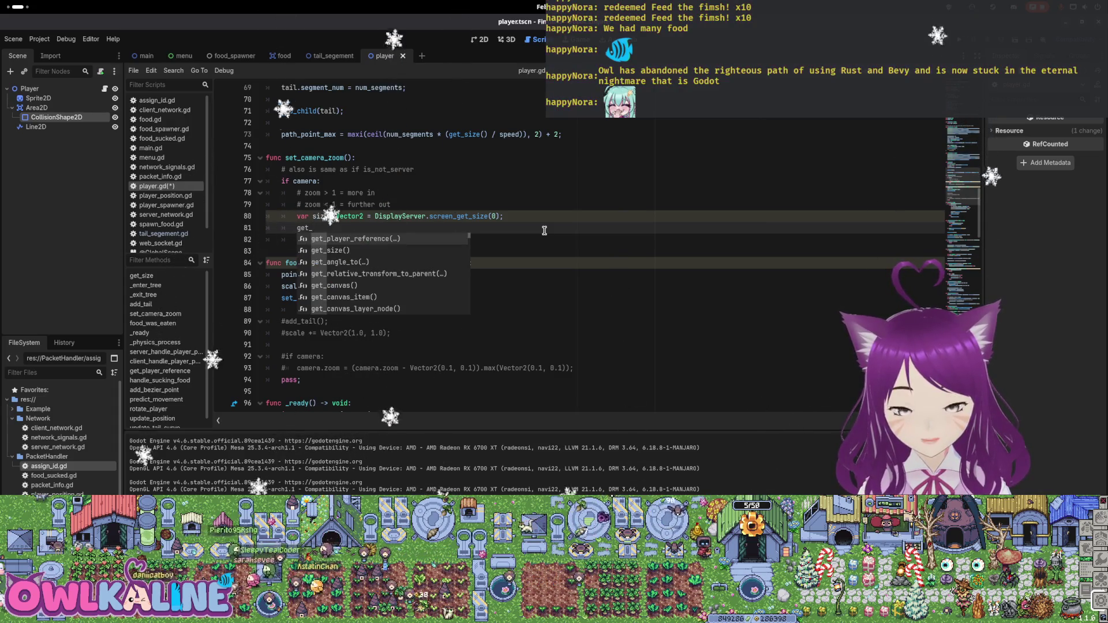
pyautogui.press('Down')
pyautogui.press('Return')
pyautogui.write(';')
pyautogui.press('Home')
pyautogui.write('var player_s')
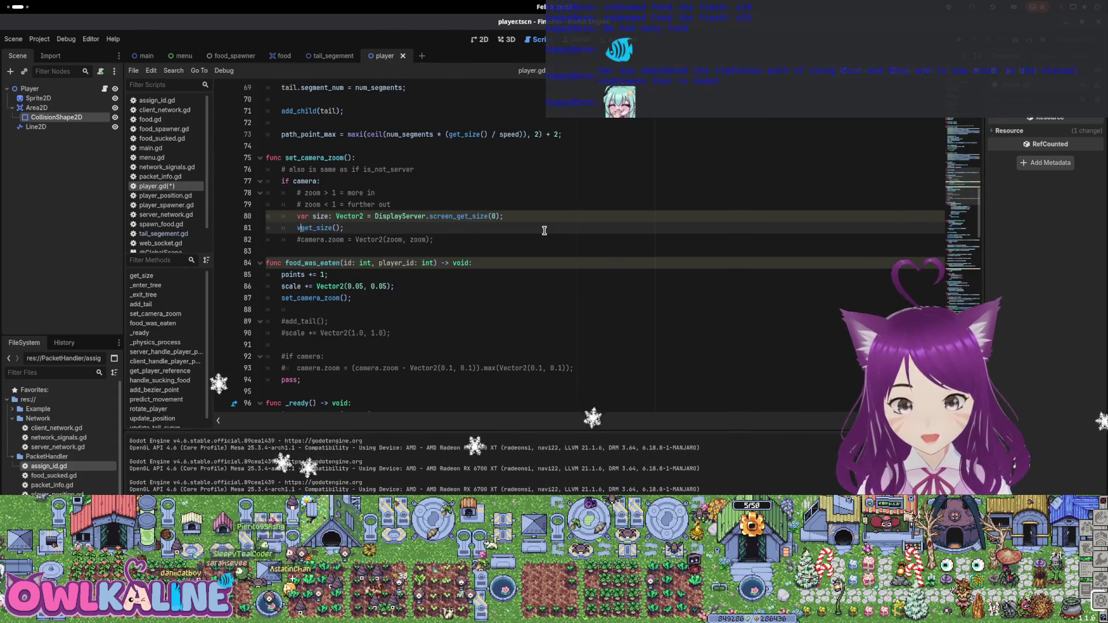
pyautogui.write('ize: float =')
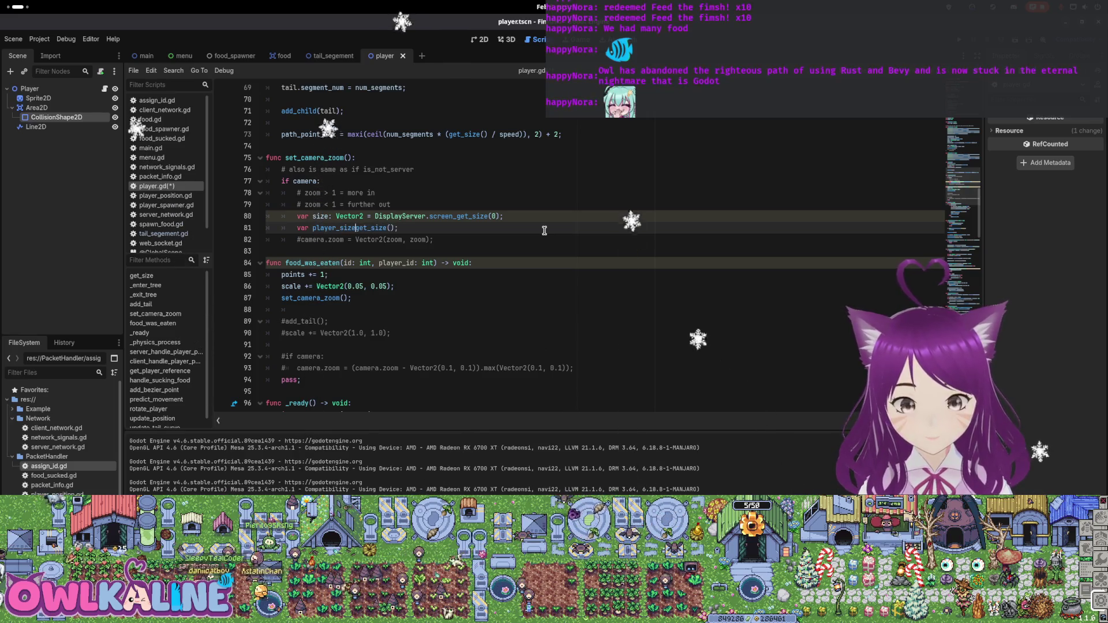
pyautogui.press('End')
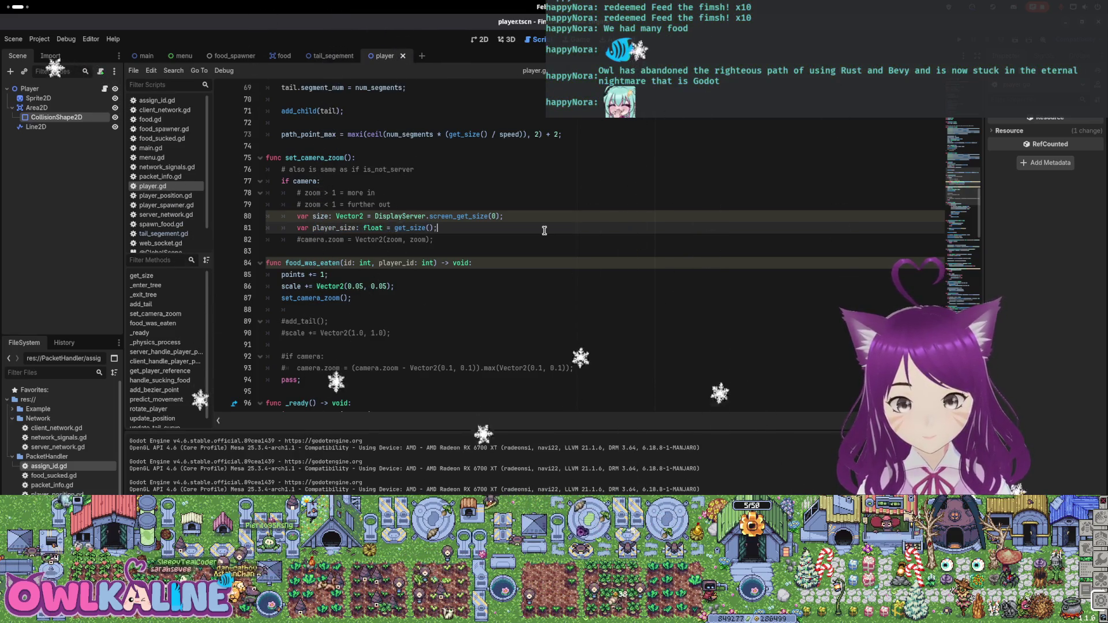
pyautogui.press('Return')
pyautogui.hotkey('ctrl', 's')
# Add the values 1280.0 and 32.0 on separate lines below player_size
pyautogui.click(544, 230)
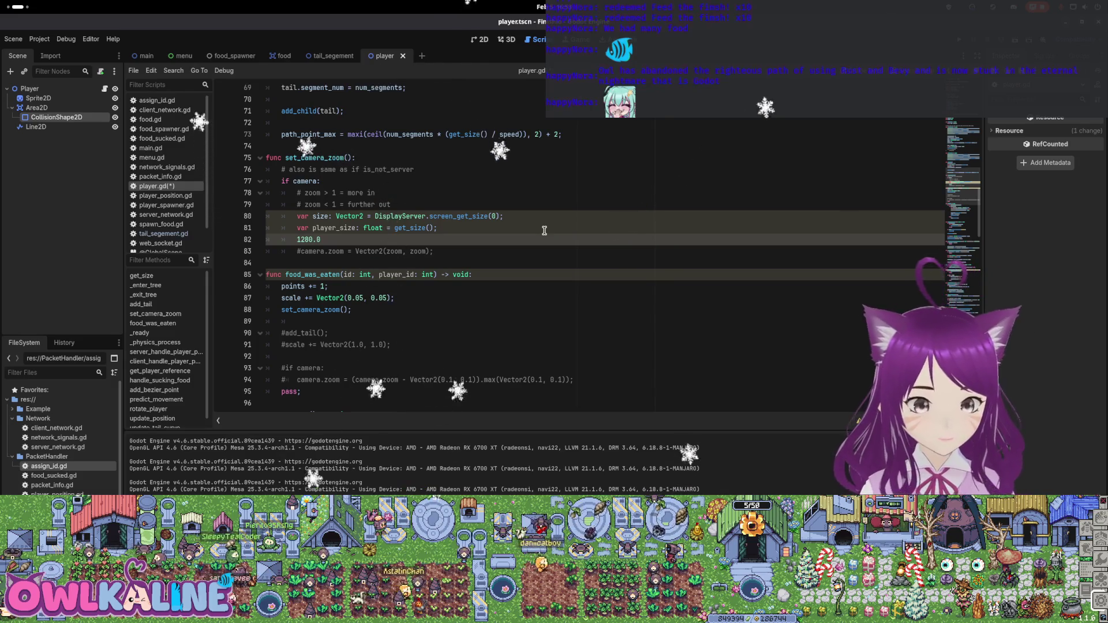
pyautogui.press('Return')
pyautogui.write('32.0')
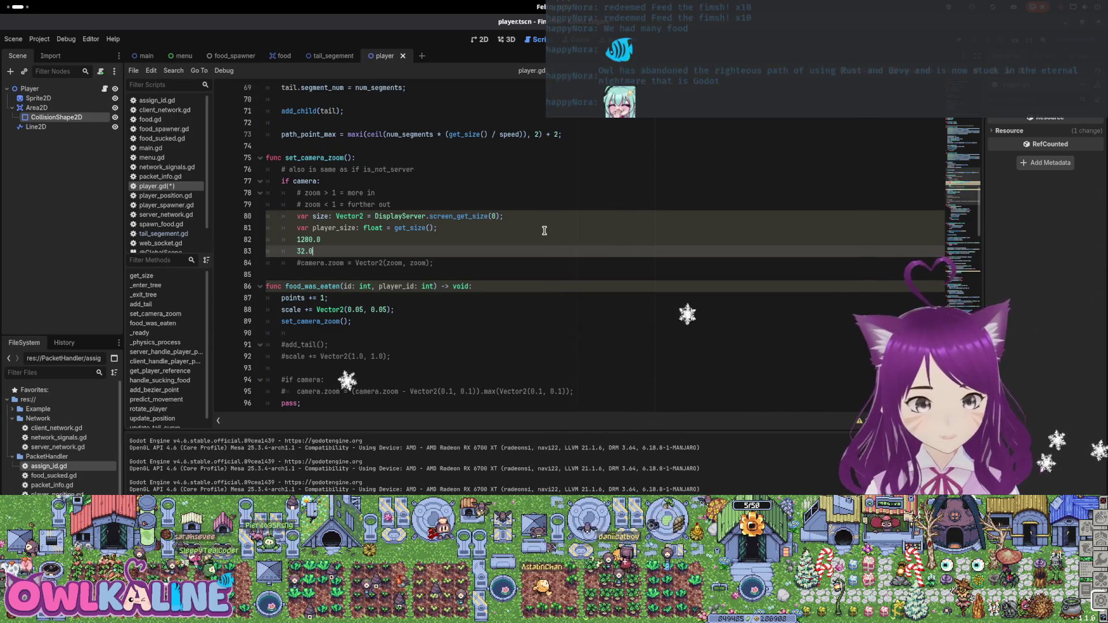
pyautogui.moveTo(325, 249); pyautogui.dragTo(282, 237)
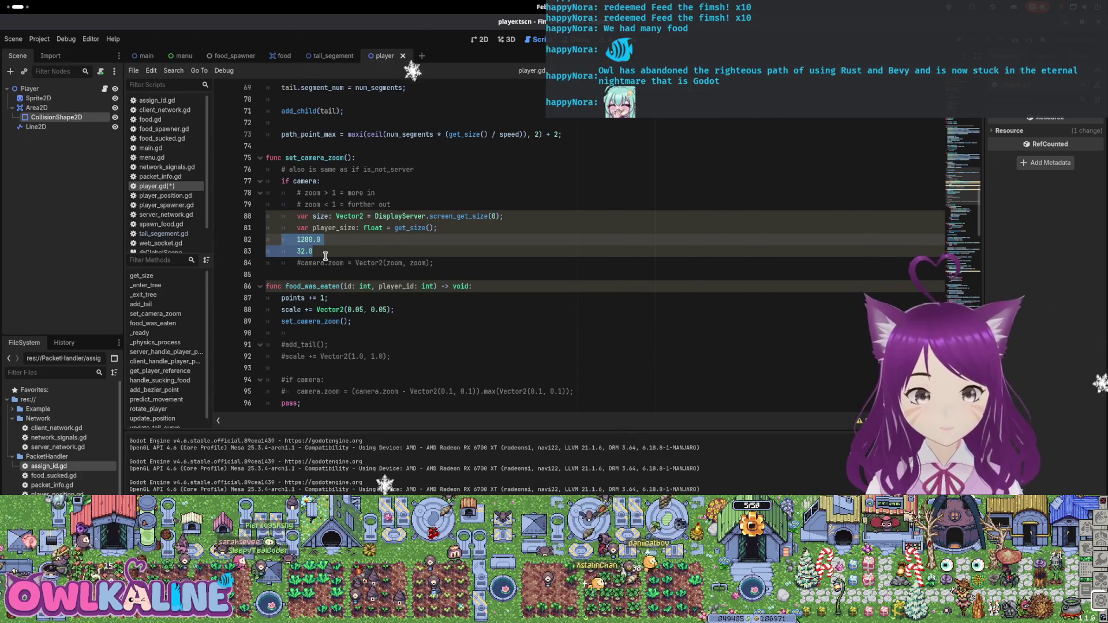
pyautogui.moveTo(0, 0)
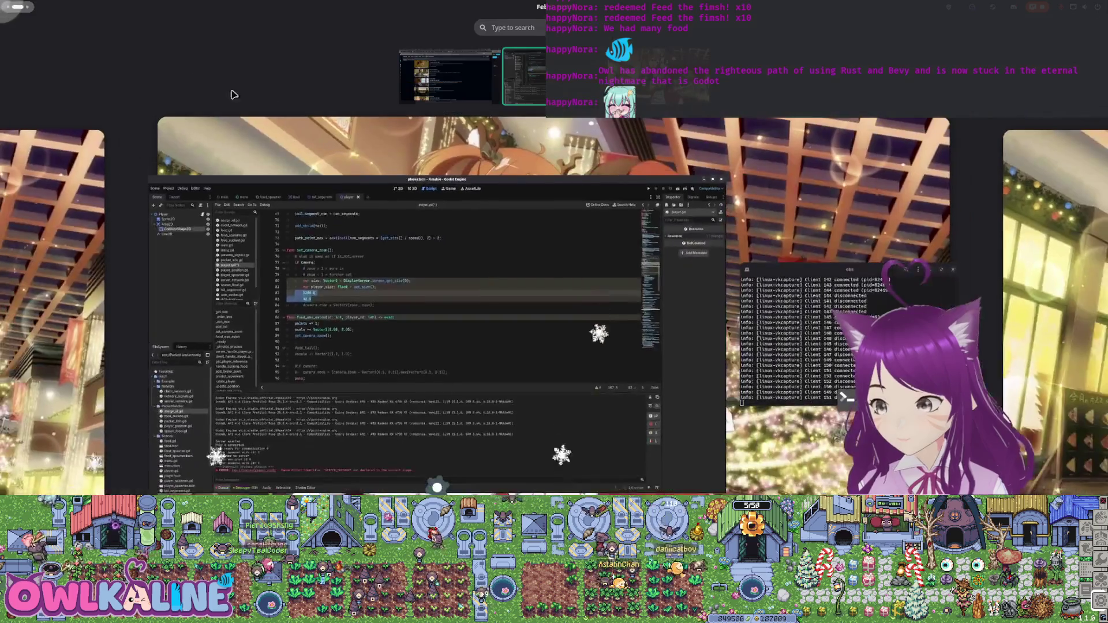
pyautogui.click(176, 159)
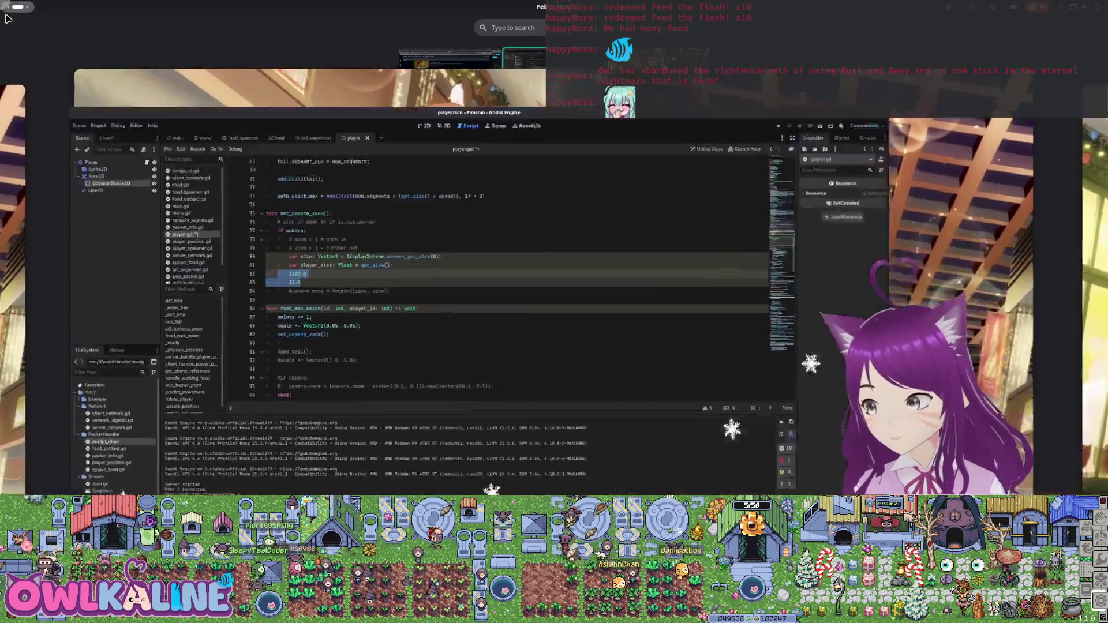
pyautogui.click(381, 249)
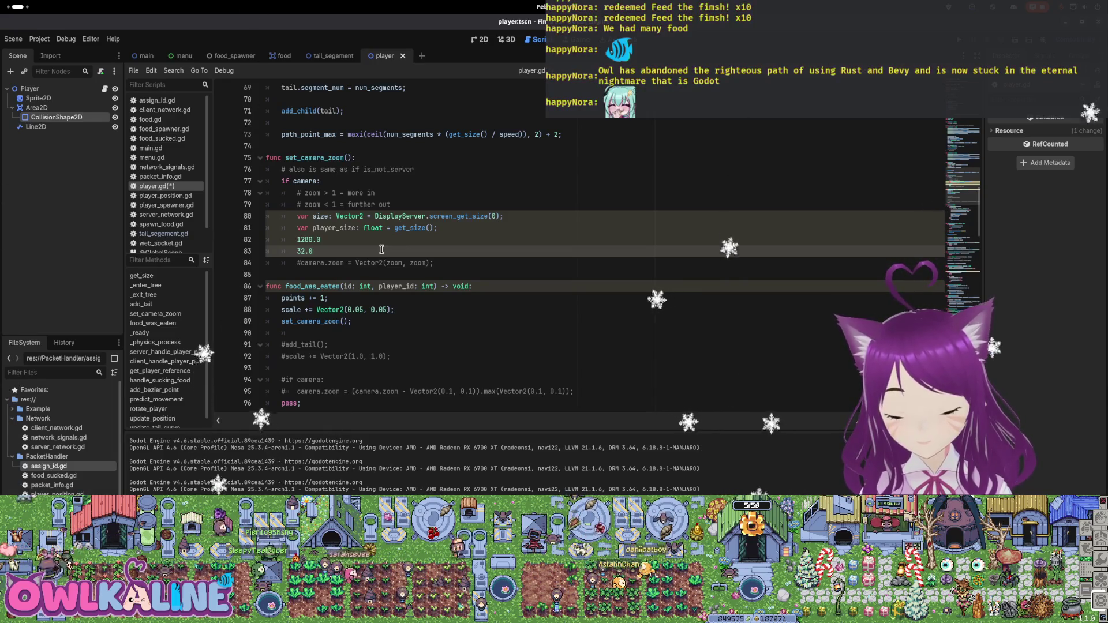
# Select the player_size and size variable names on lines 81 and 80 to review them
pyautogui.click(346, 229)
pyautogui.doubleClick(346, 229)
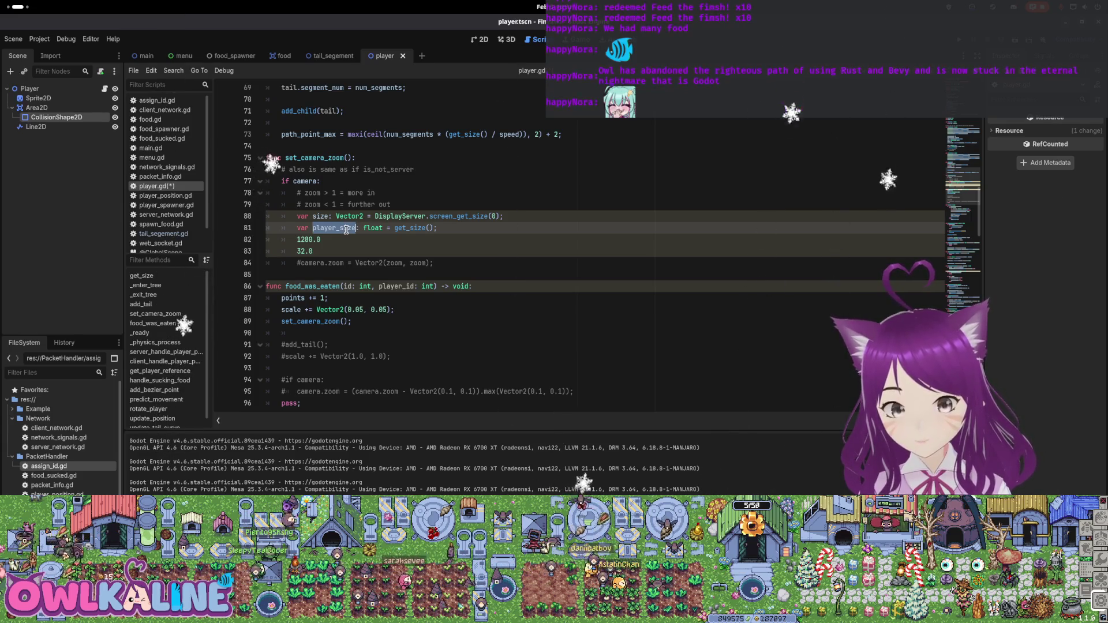
pyautogui.doubleClick(322, 217)
pyautogui.click(336, 230)
pyautogui.click(321, 216)
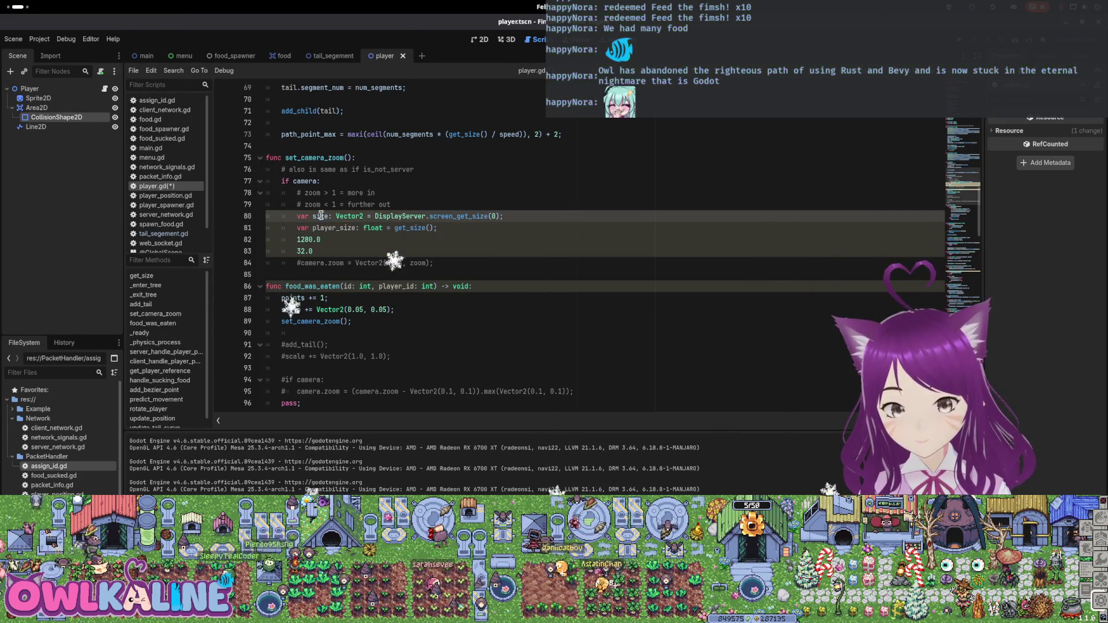
pyautogui.doubleClick(335, 228)
pyautogui.doubleClick(322, 217)
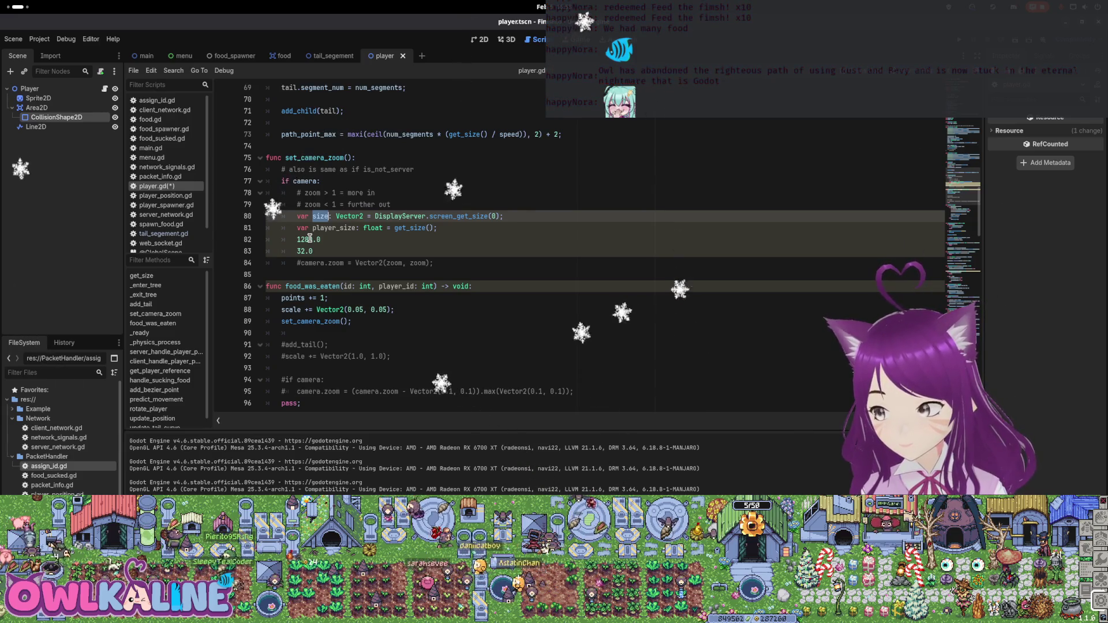
# Add a zoom formula line below player_size using player_size/32.0 and size.x/1280.0
pyautogui.click(335, 228)
pyautogui.press('End')
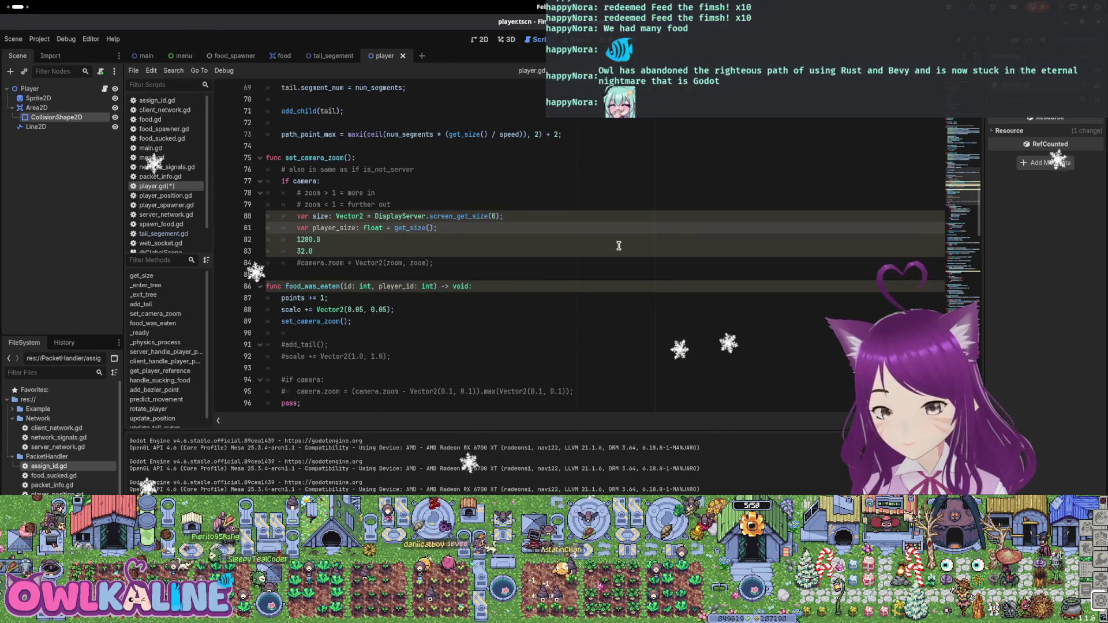
pyautogui.press('Return')
pyautogui.press('Return')
pyautogui.press('Up')
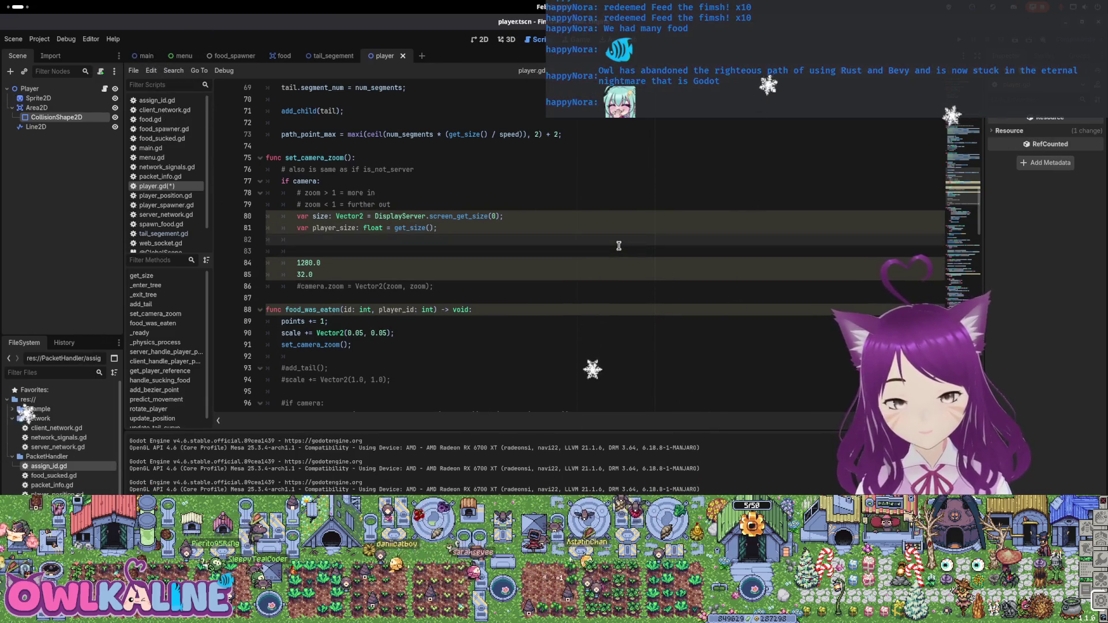
pyautogui.press('Return')
pyautogui.write('(player_size/32.0) / s')
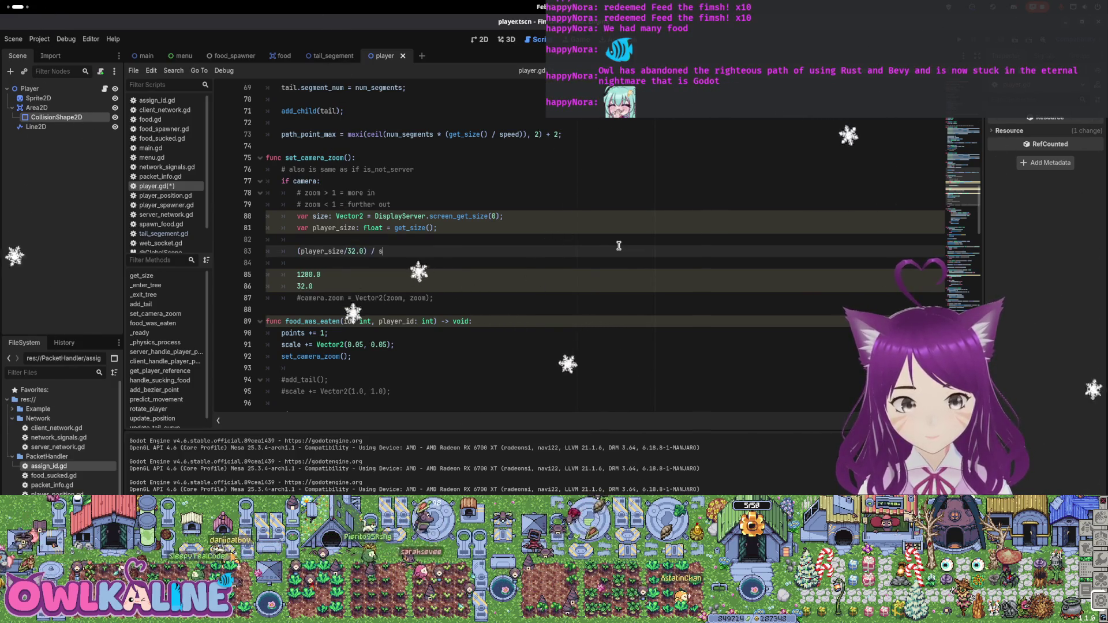
pyautogui.write('ize.x')
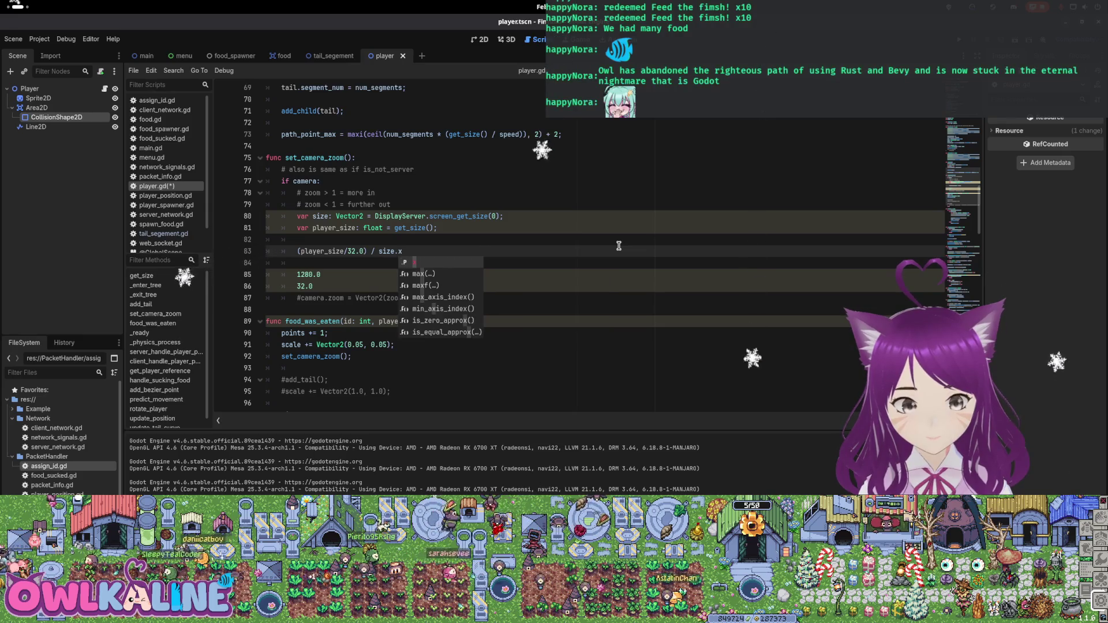
pyautogui.write('/1280')
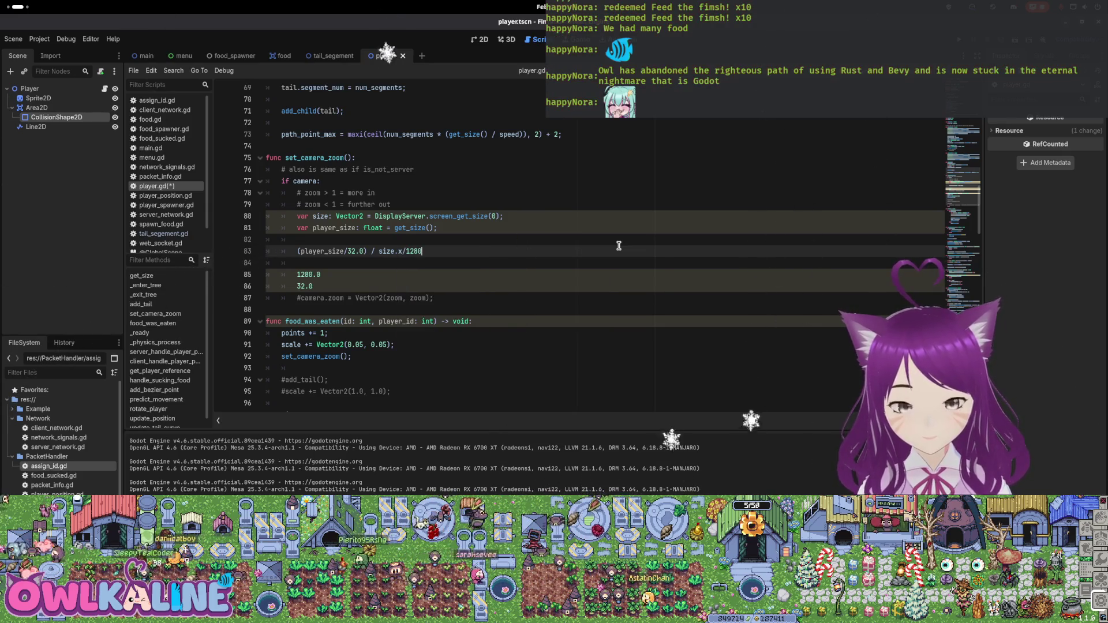
pyautogui.write('var zoom =')
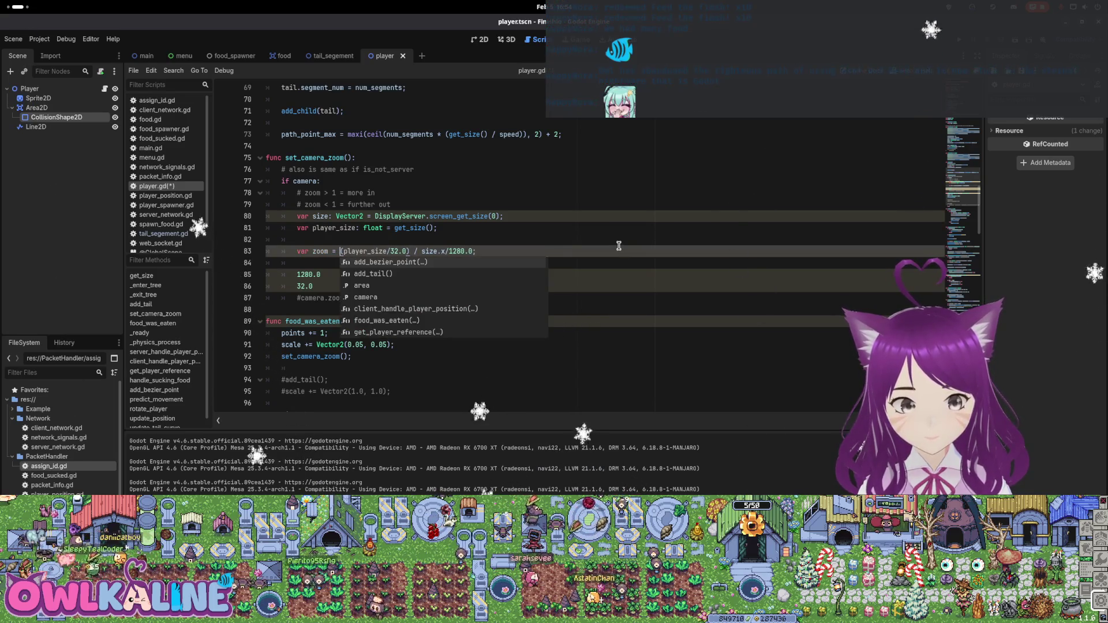
pyautogui.press('Escape')
# Comment out the 1280.0 and 32.0 lines, uncomment camera.zoom, and save
pyautogui.press('Down')
pyautogui.press('Down')
pyautogui.press('Home')
pyautogui.write('#')
pyautogui.press('Down')
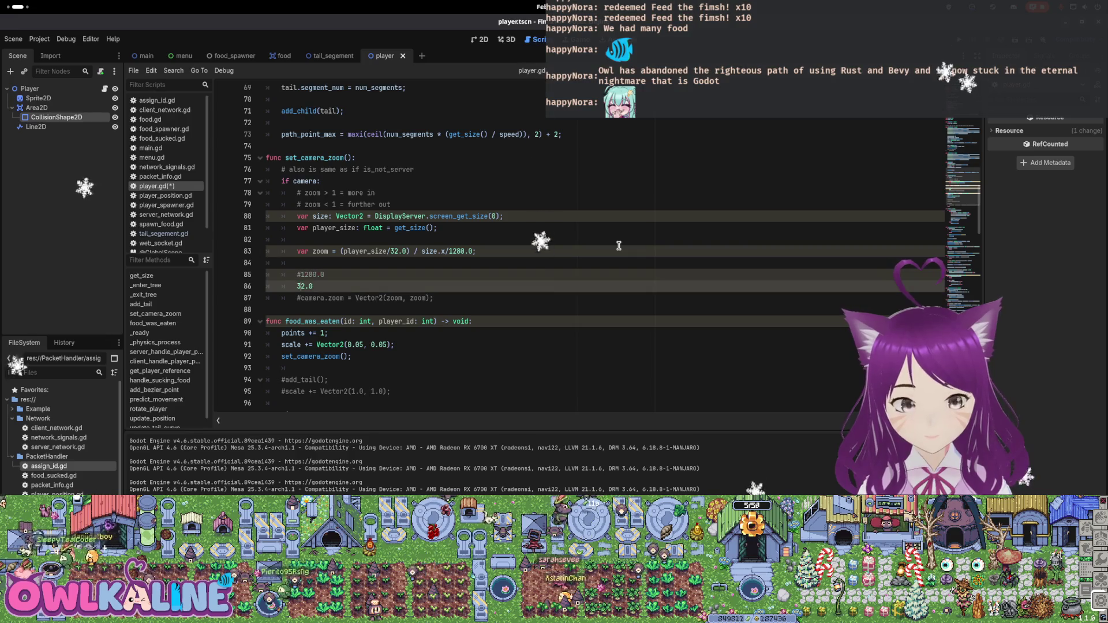
pyautogui.press('Down')
pyautogui.press('BackSpace')
pyautogui.hotkey('ctrl', 's')
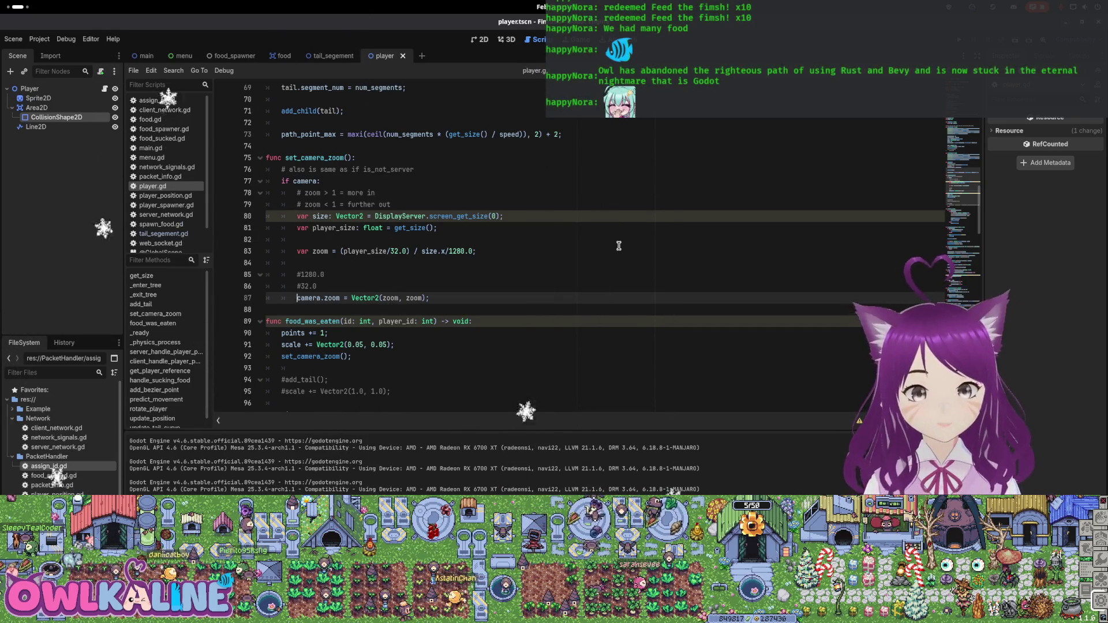
# Wrap size.x/1280.0 in parentheses and launch a test run with F5
pyautogui.click(424, 250)
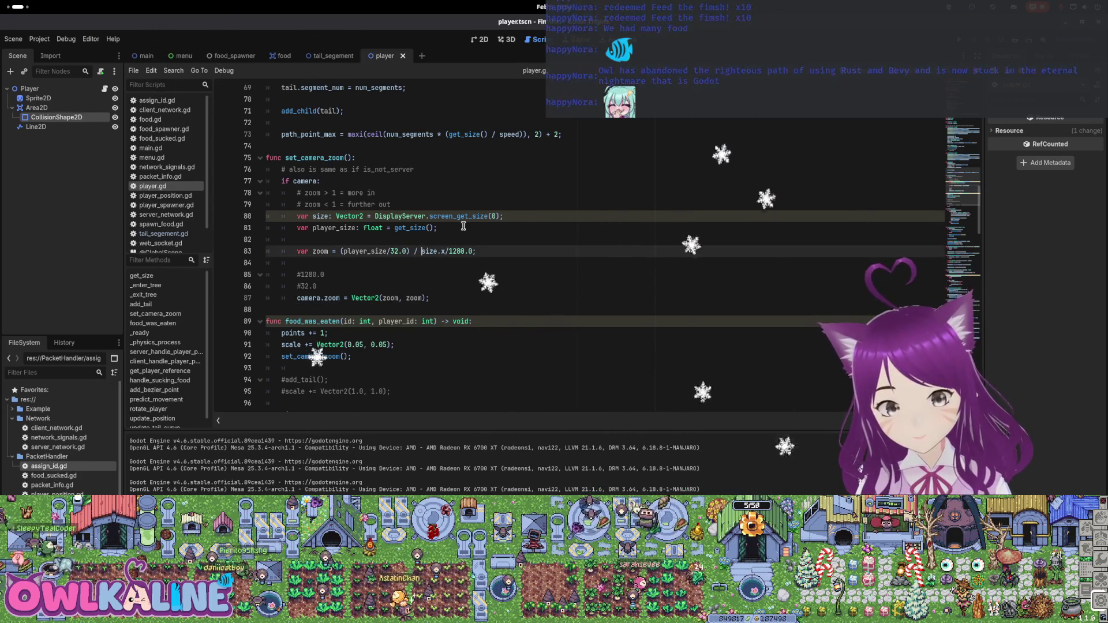
pyautogui.write('(')
pyautogui.press('End')
pyautogui.press('Left')
pyautogui.write(')')
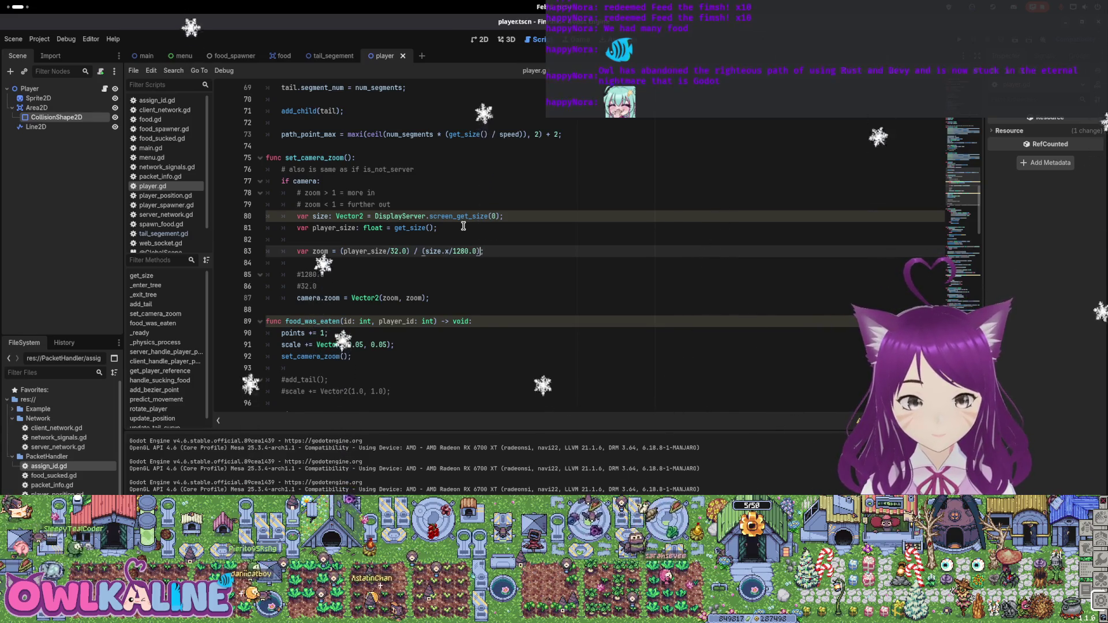
pyautogui.click(455, 287)
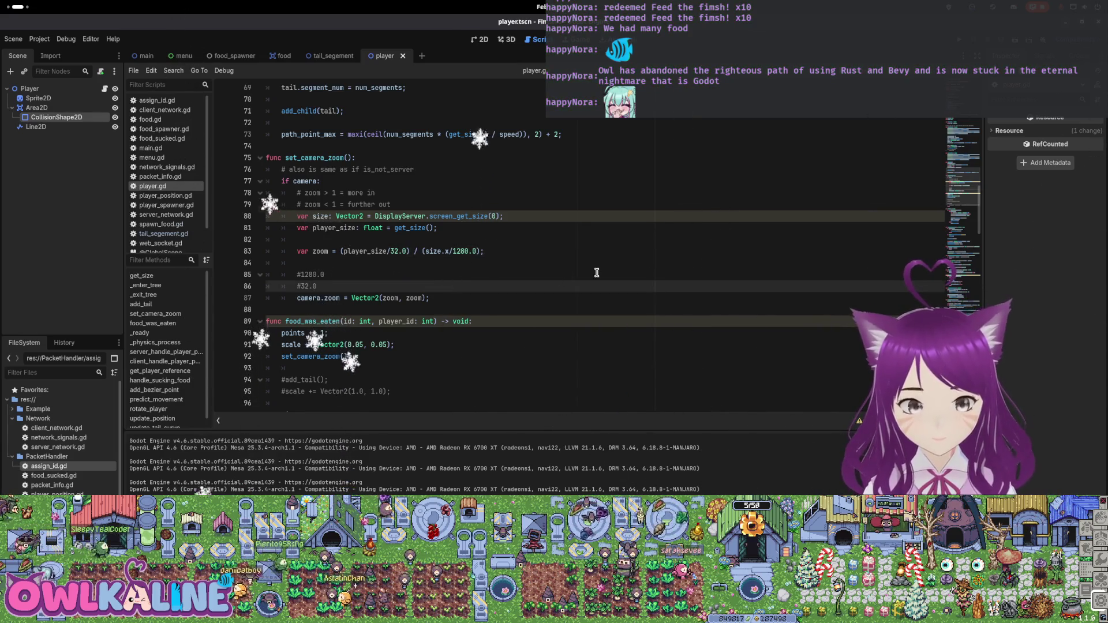
pyautogui.press('F5')
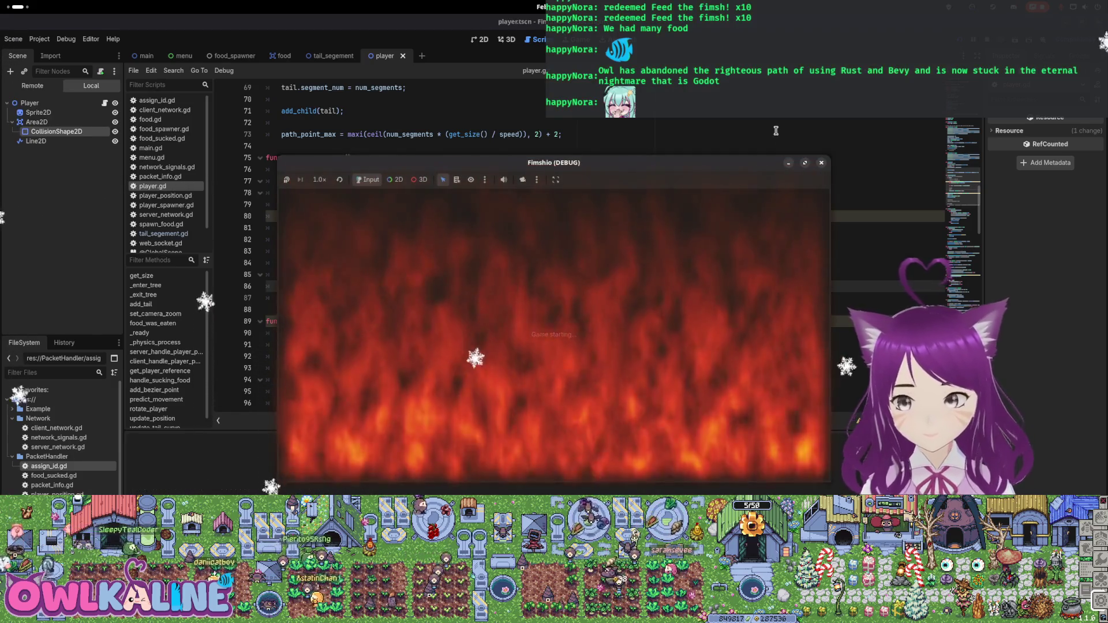
# Join the test run as Client, watch the extreme camera zoom, and stop the project
pyautogui.press('super')
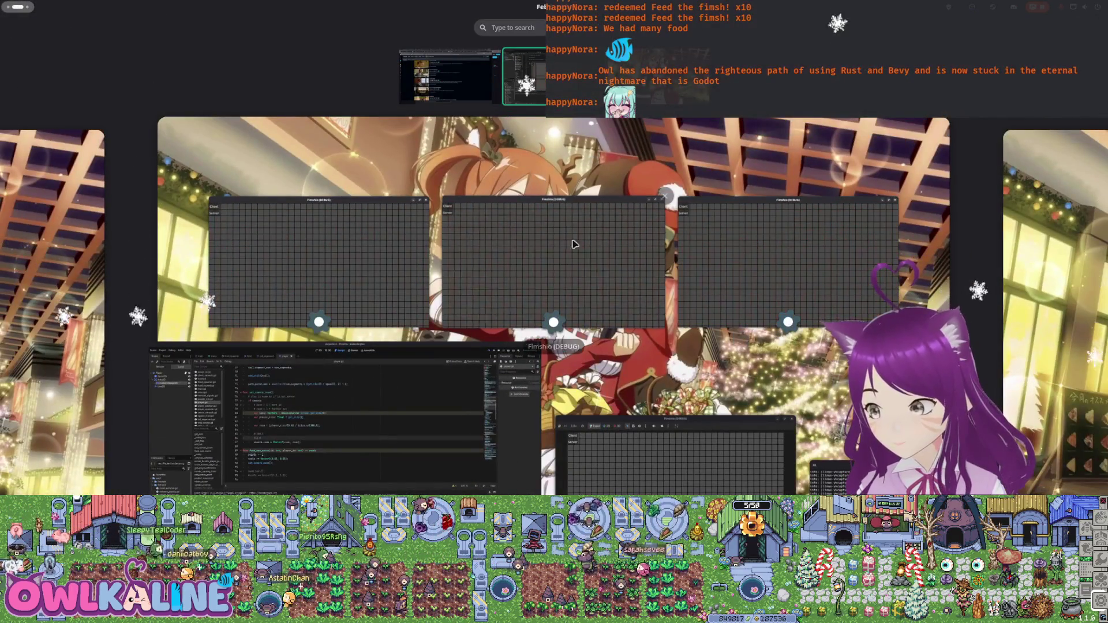
pyautogui.press('super')
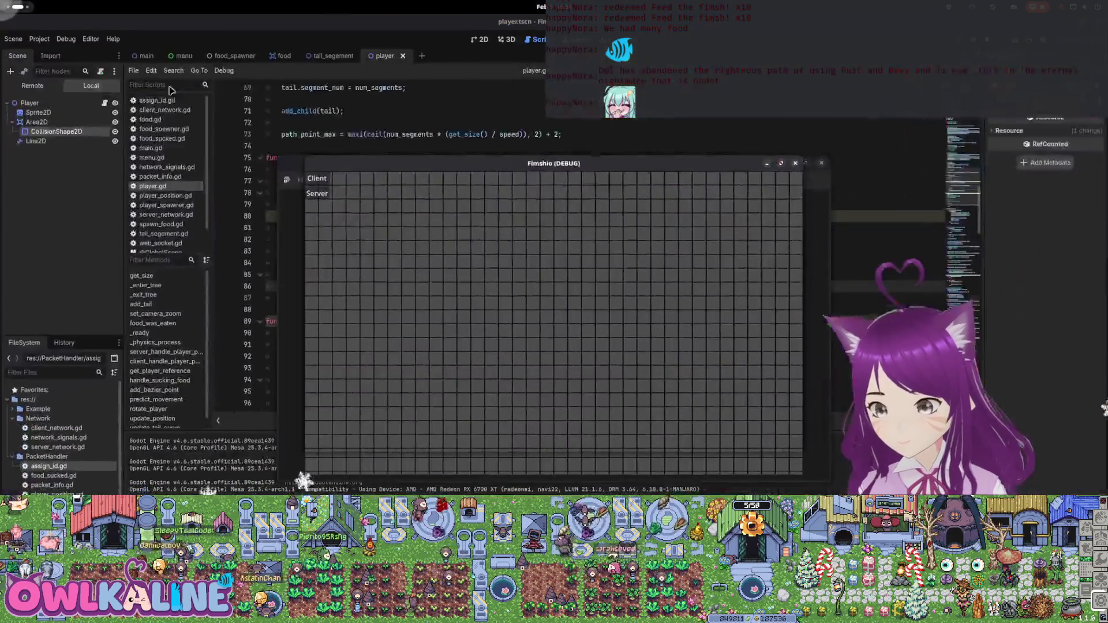
pyautogui.click(317, 179)
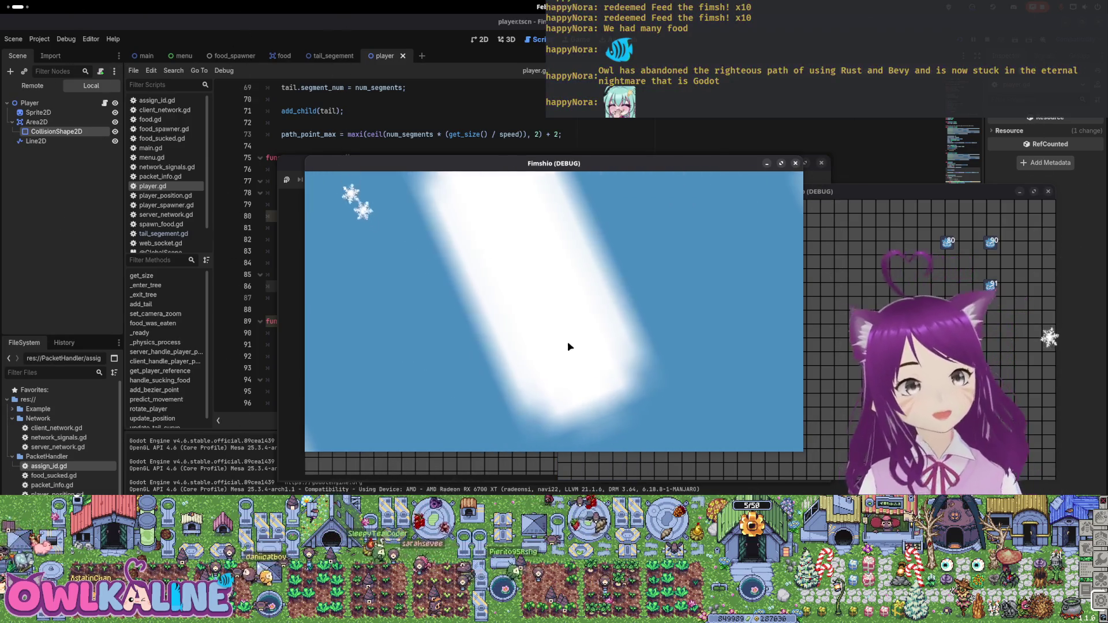
pyautogui.press('F8')
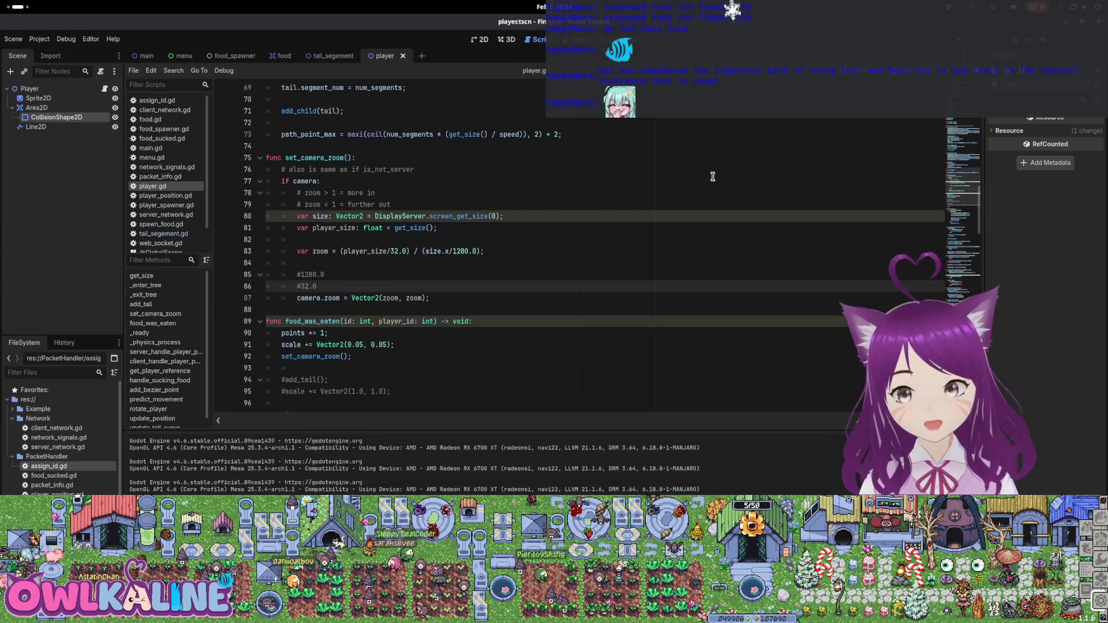
# Try a '1.0 - (' prefix in the zoom formula and test it as Client
pyautogui.click(340, 251)
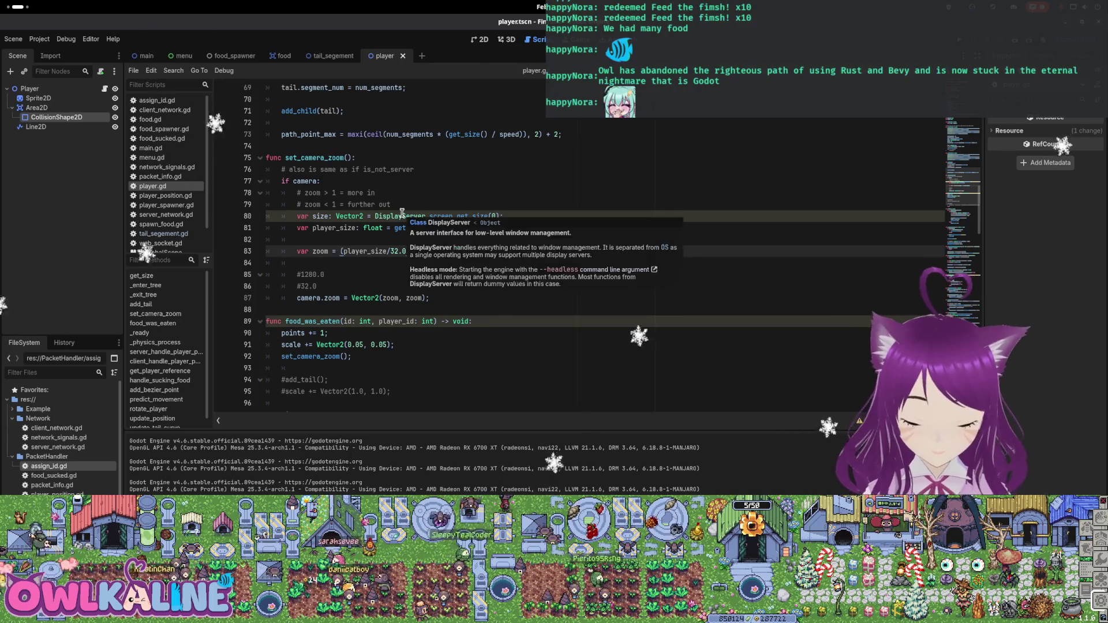
pyautogui.write('1.0 - (')
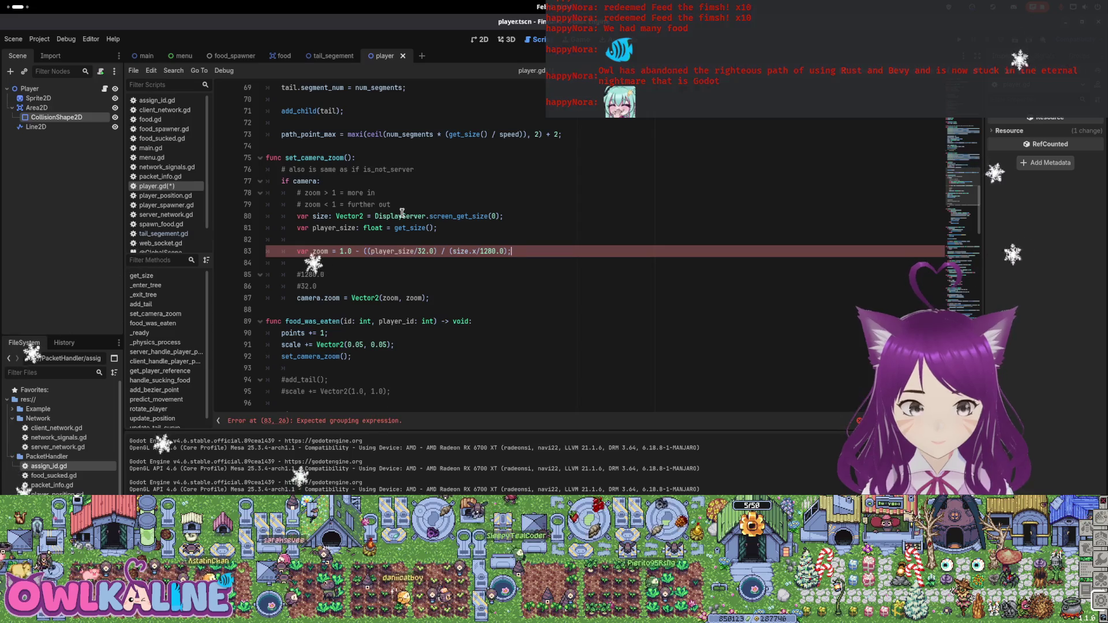
pyautogui.click(404, 215)
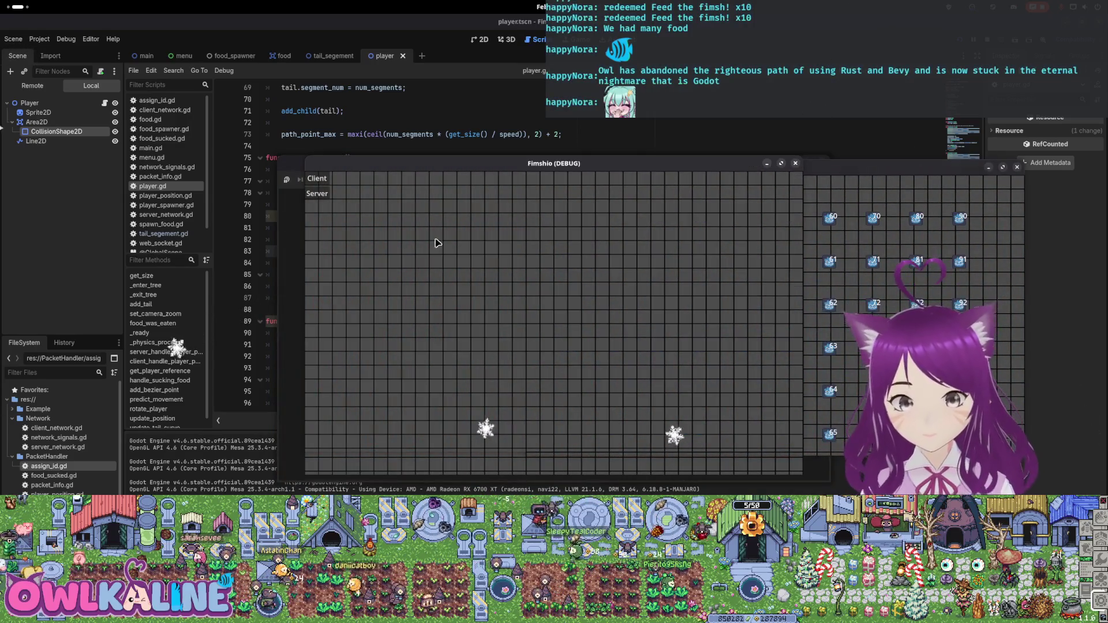
pyautogui.click(319, 179)
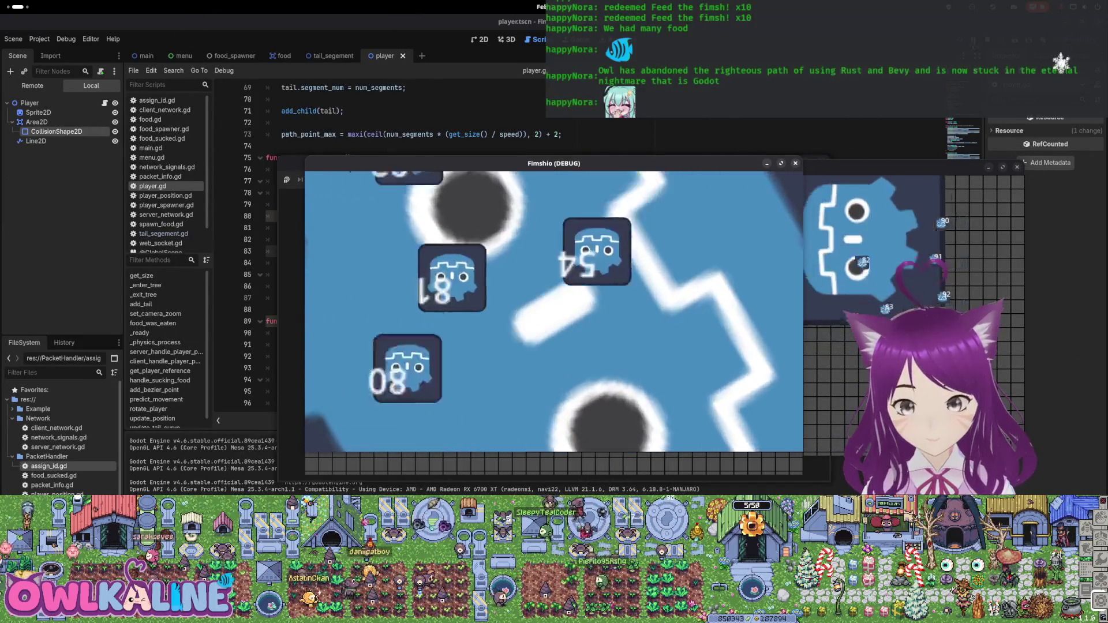
pyautogui.press('F8')
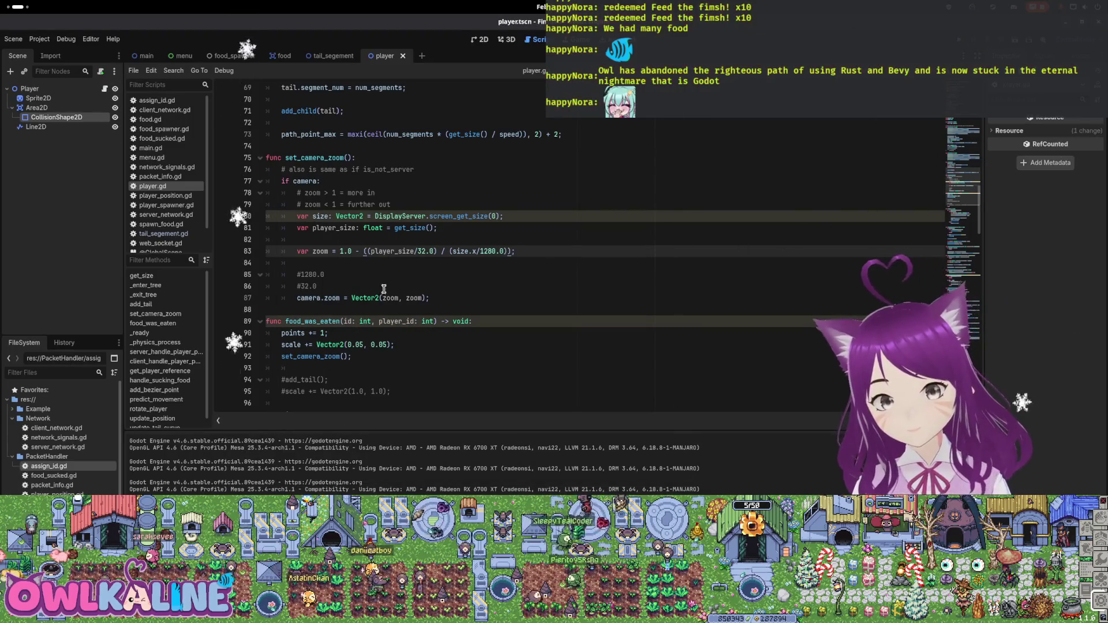
# Remove the prefix so zoom is (size.x/1280.0) / (player_size/32.0), and save
pyautogui.moveTo(381, 228)
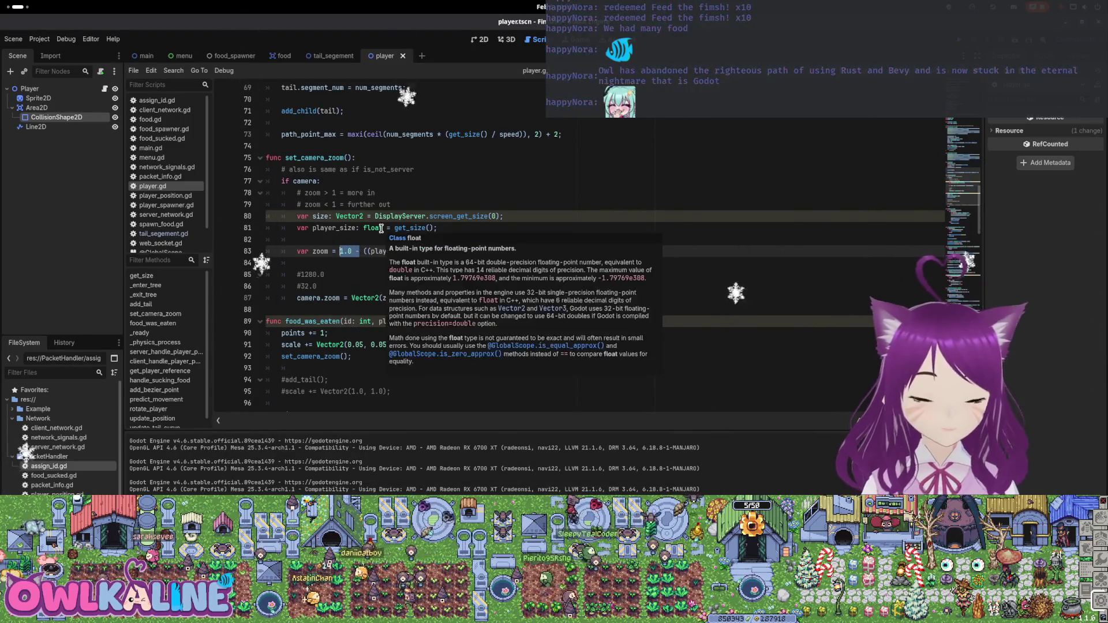
pyautogui.press('BackSpace')
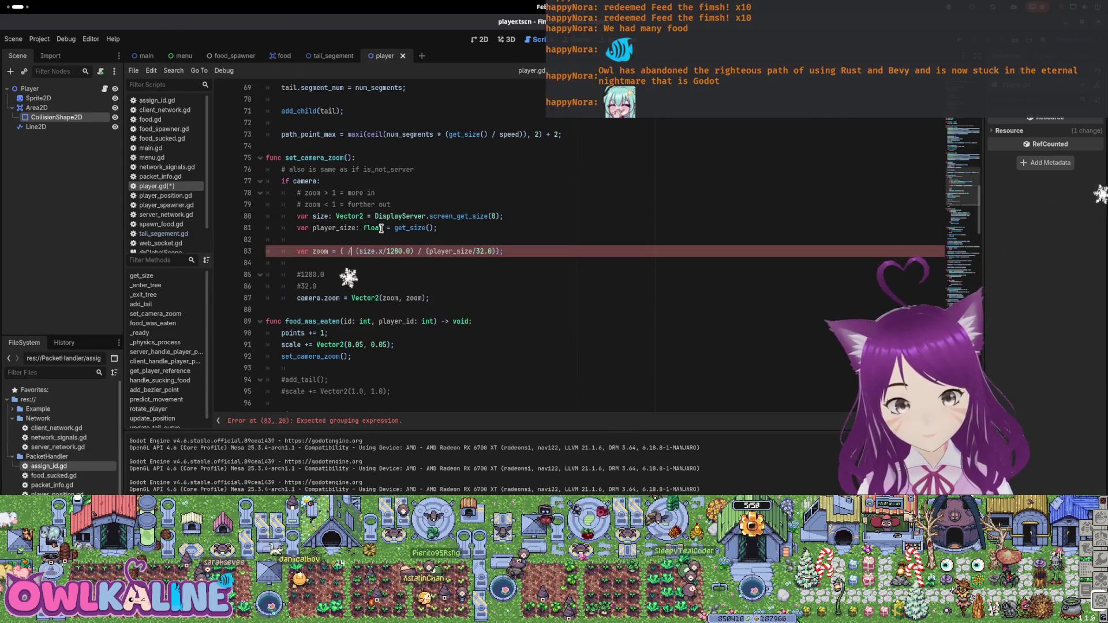
pyautogui.hotkey('ctrl', 's')
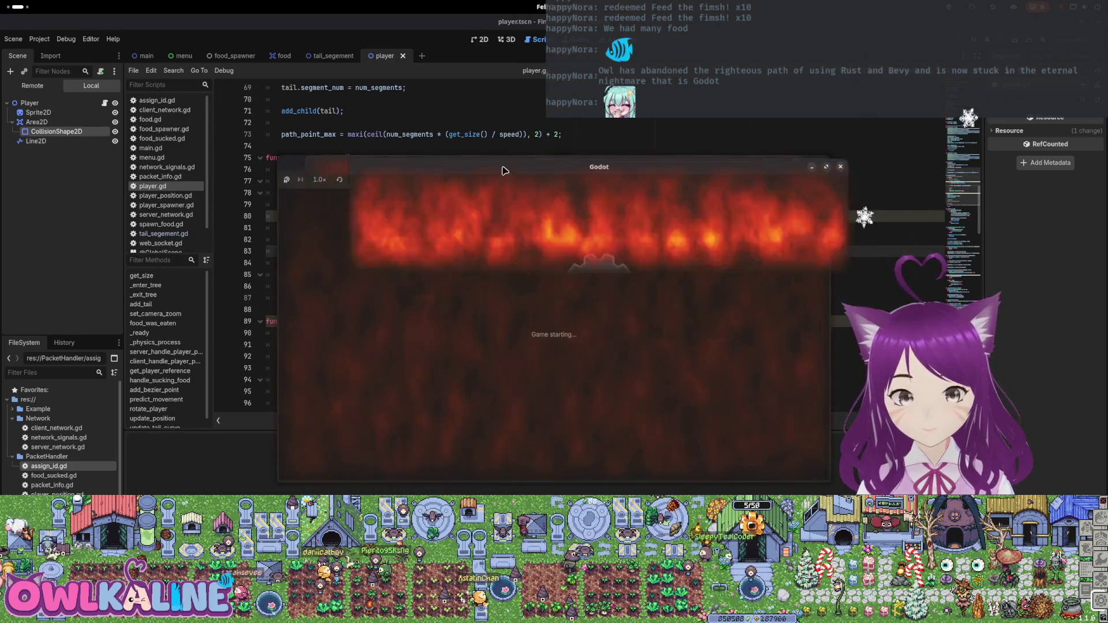
# Test the revised zoom as Client, stop the run, and return to the zoom formula line
pyautogui.click(316, 179)
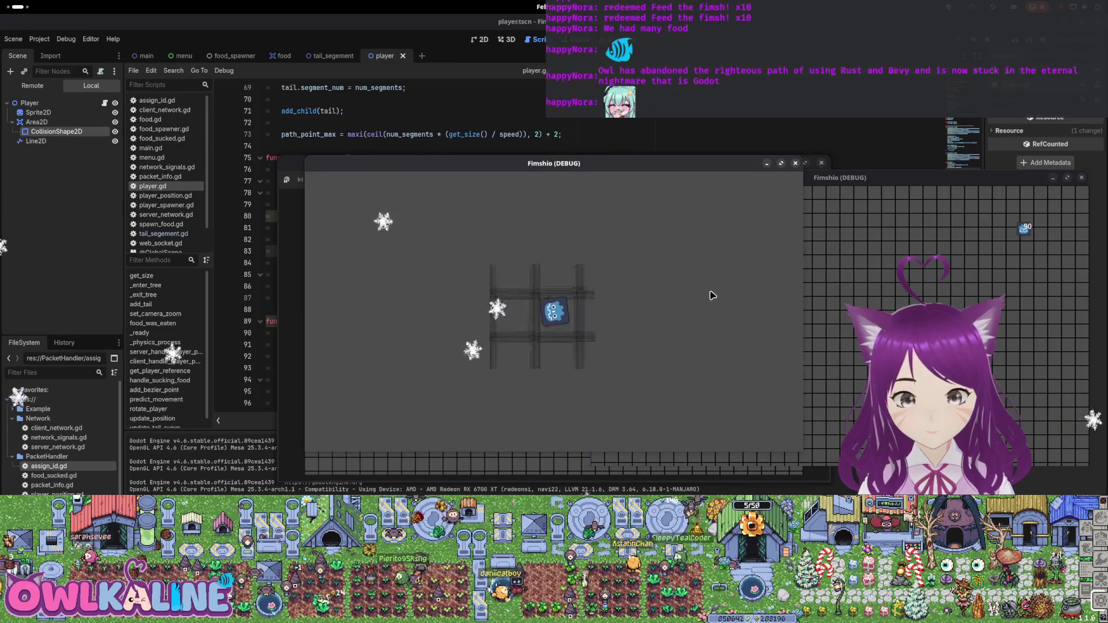
pyautogui.press('F8')
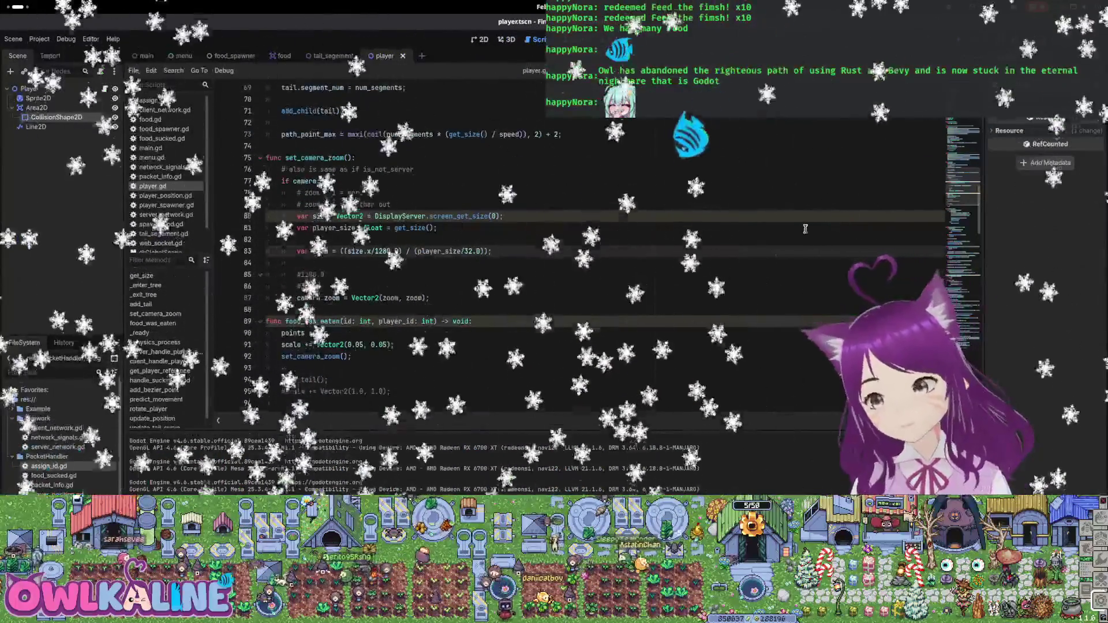
pyautogui.scroll(-1, 472, 272)
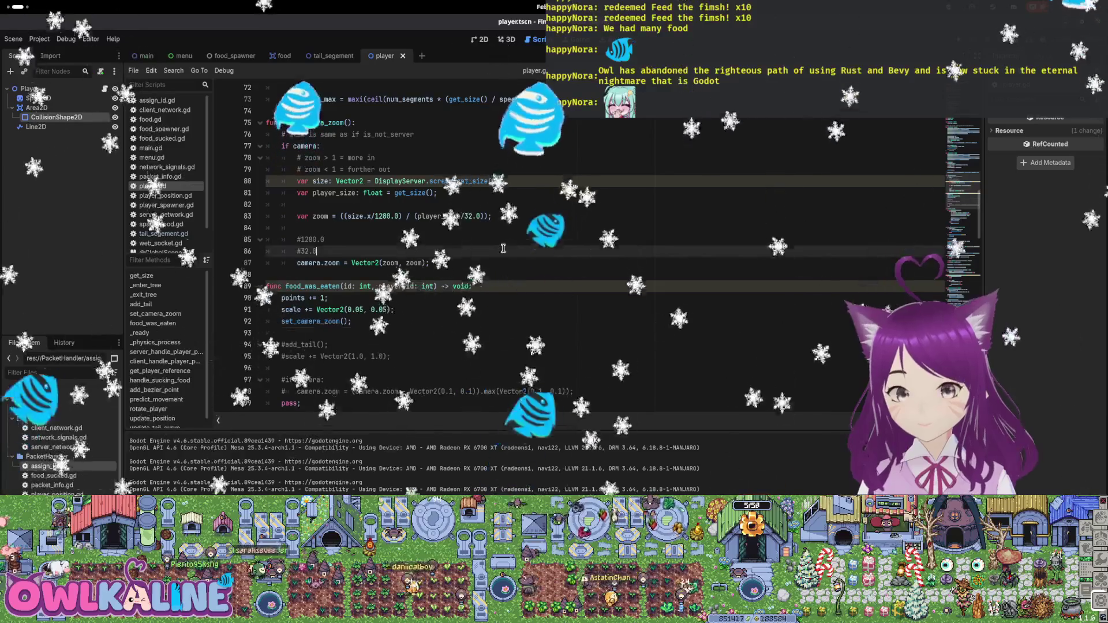
pyautogui.click(483, 228)
pyautogui.scroll(1, 484, 231)
pyautogui.click(482, 257)
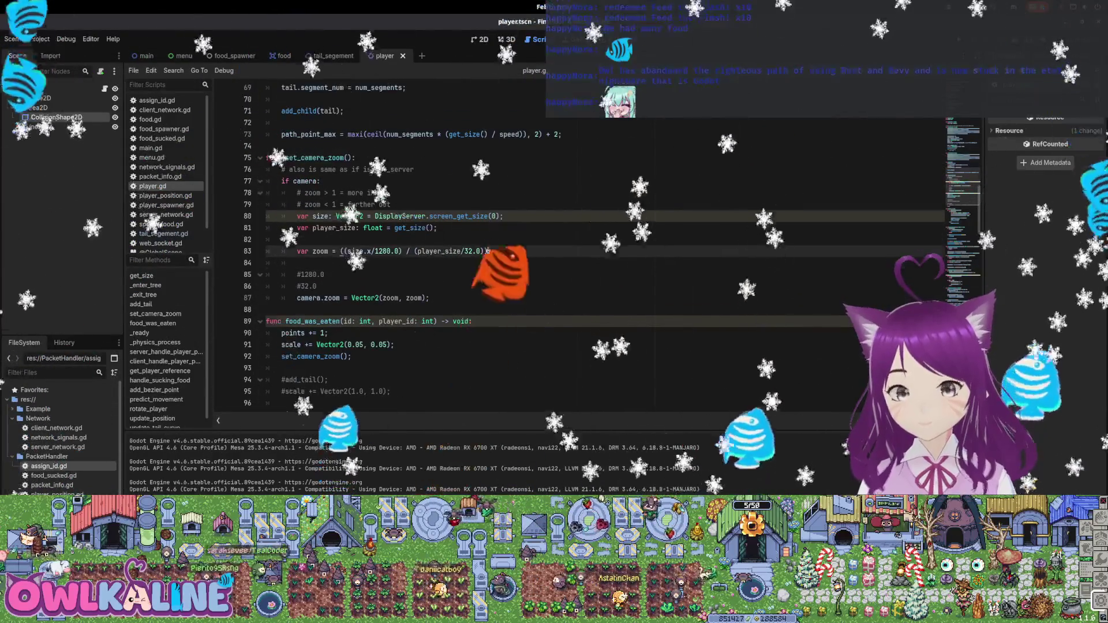
pyautogui.scroll(-2, 482, 260)
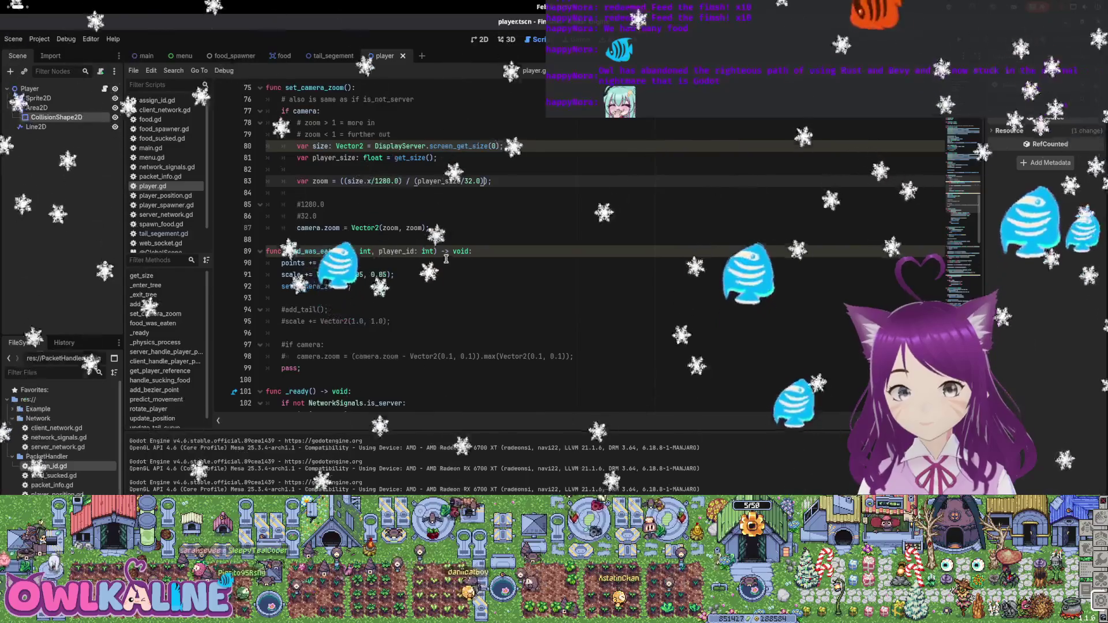
pyautogui.scroll(-2, 416, 258)
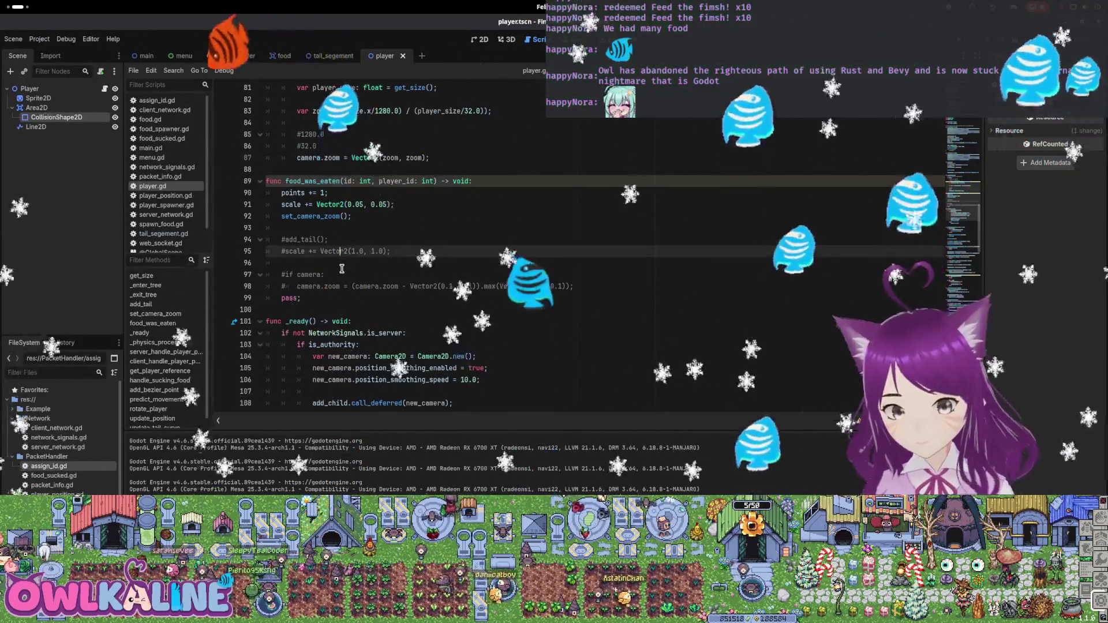
pyautogui.click(341, 253)
pyautogui.scroll(-1, 329, 255)
pyautogui.click(323, 254)
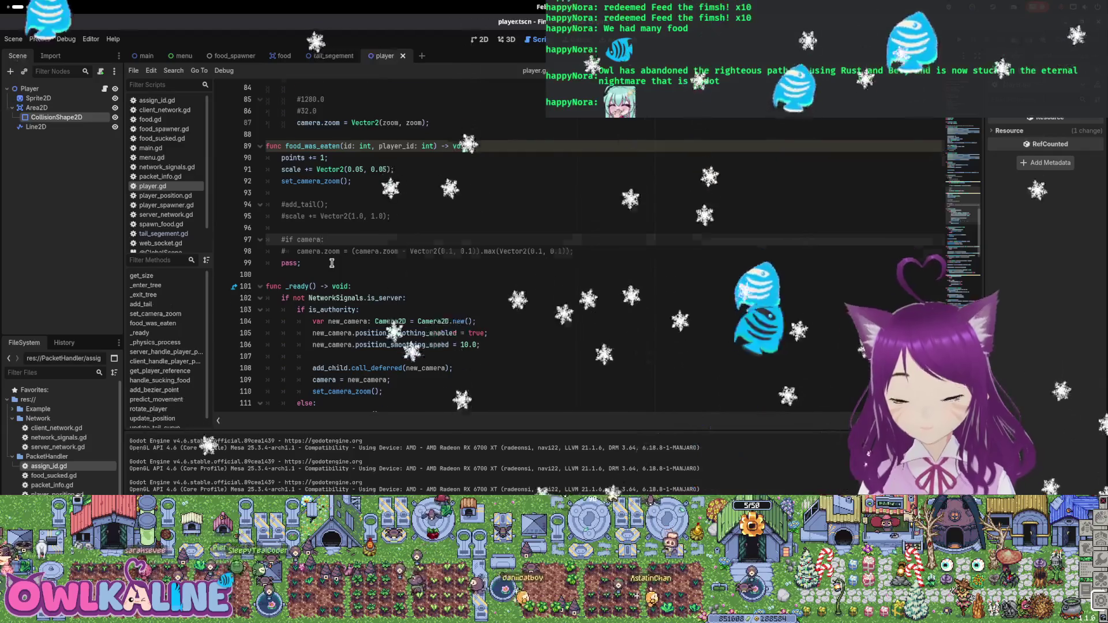
pyautogui.scroll(2, 346, 254)
pyautogui.click(348, 239)
pyautogui.click(358, 252)
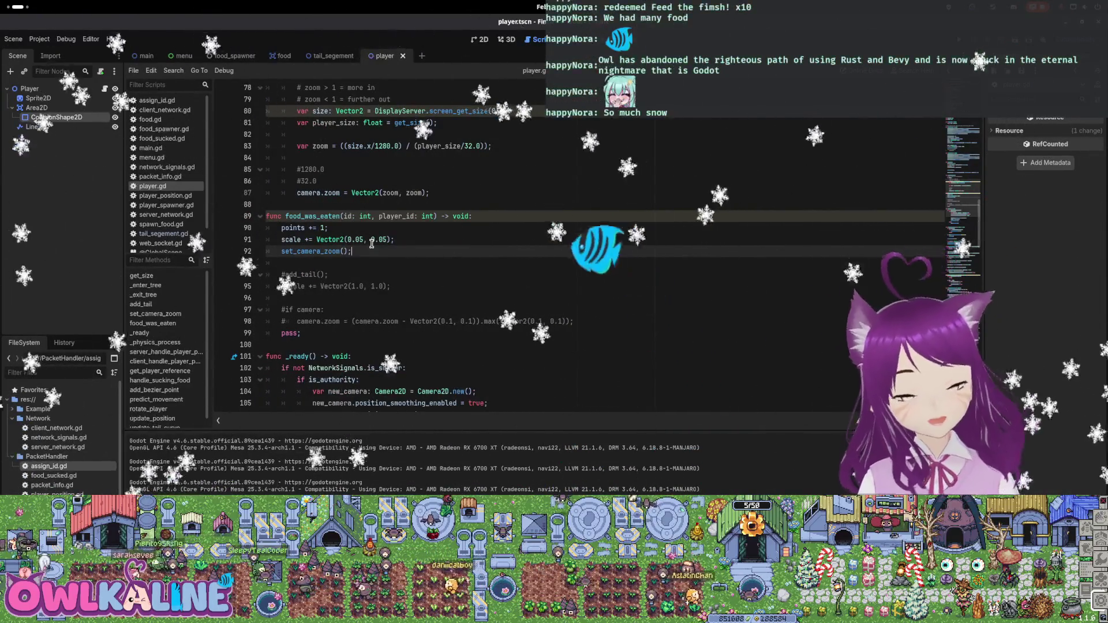
pyautogui.click(368, 230)
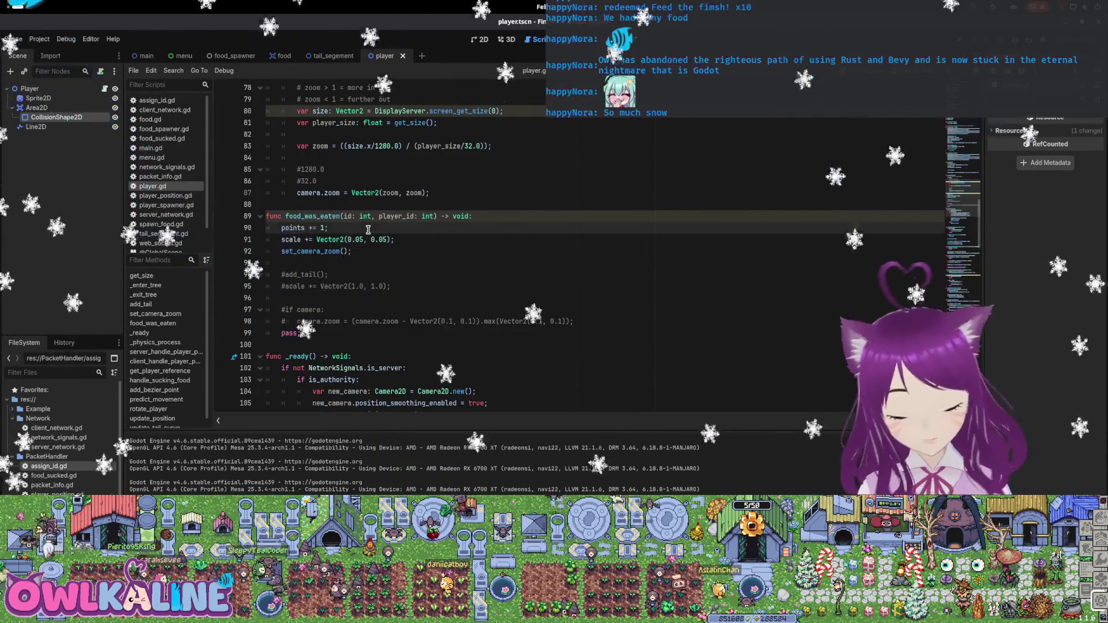
# Add 'target_size = 96.0' and a 'scale = 1.0' line after the points increment
pyautogui.press('Return')
pyautogui.press('Return')
pyautogui.write('target_')
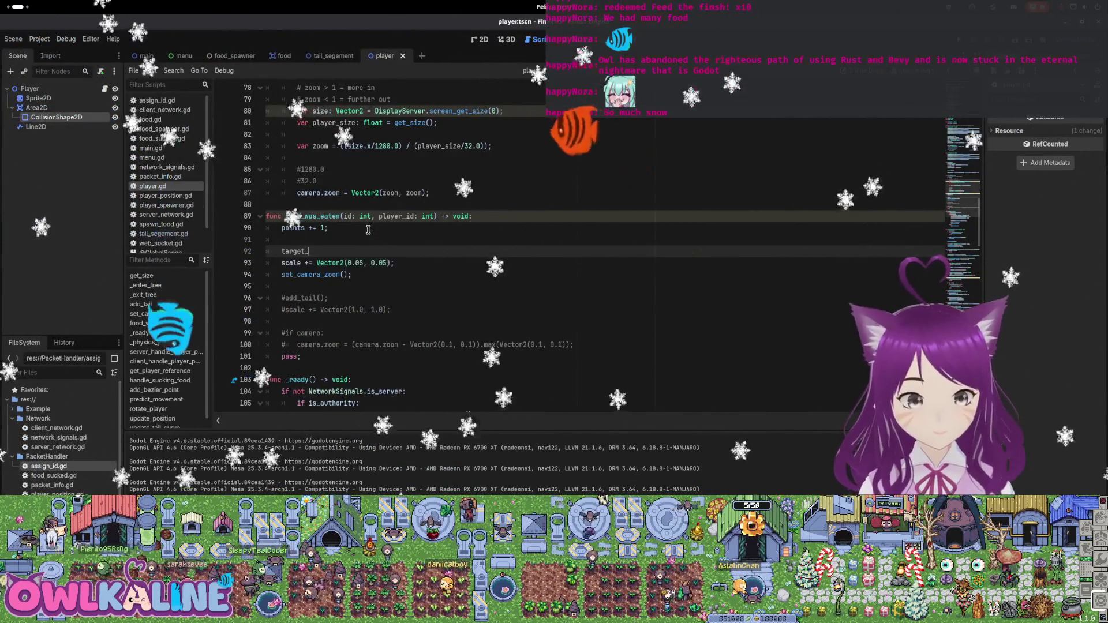
pyautogui.write('size = ')
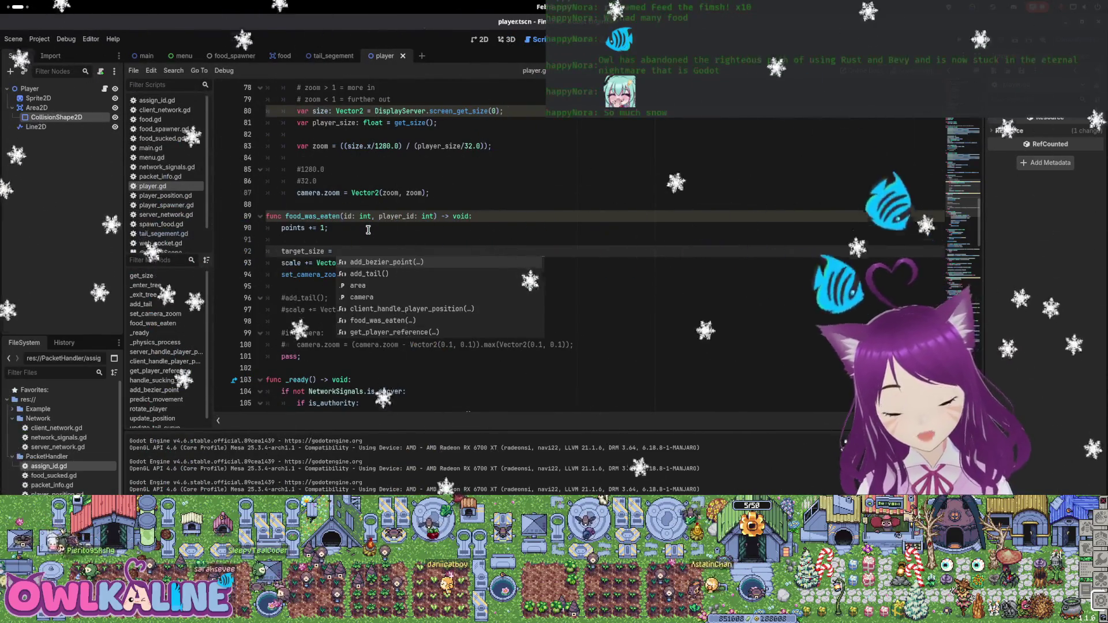
pyautogui.write('32.0')
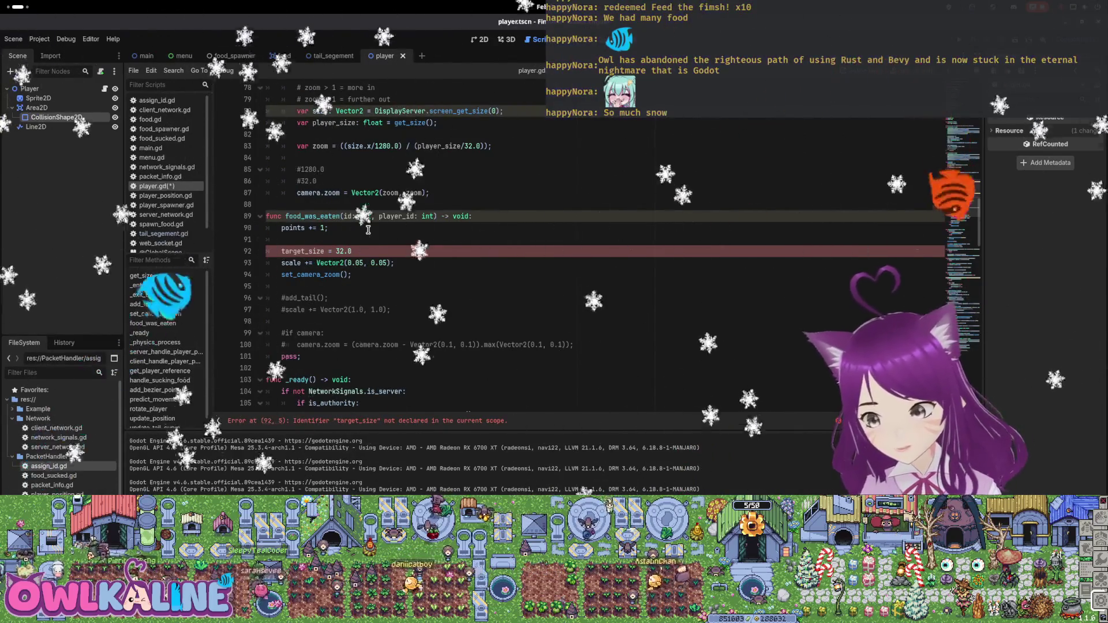
pyautogui.press('BackSpace')
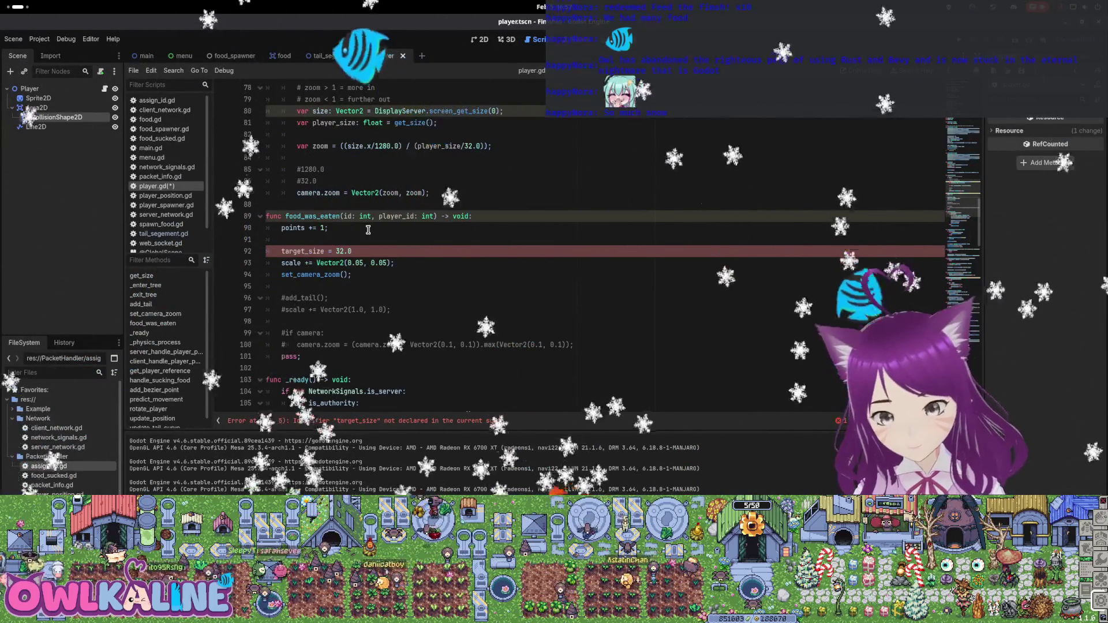
pyautogui.press('BackSpace')
pyautogui.press('BackSpace')
pyautogui.press('BackSpace')
pyautogui.write('64')
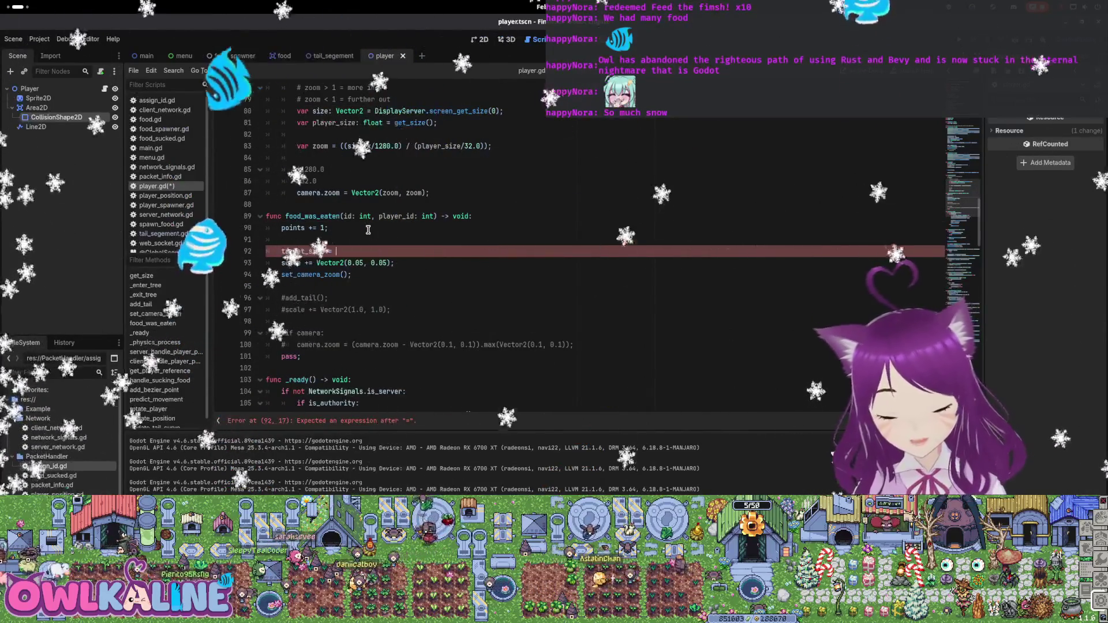
pyautogui.write('.0')
pyautogui.press('Return')
pyautogui.write('sca')
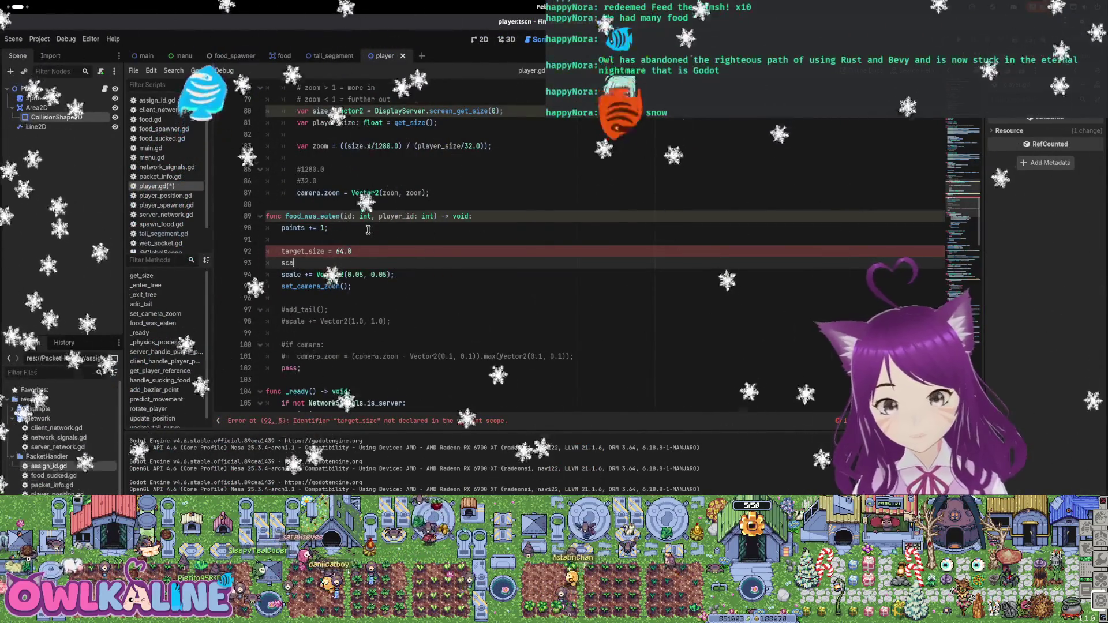
pyautogui.write('le = 1.0')
pyautogui.press('Up')
pyautogui.press('End')
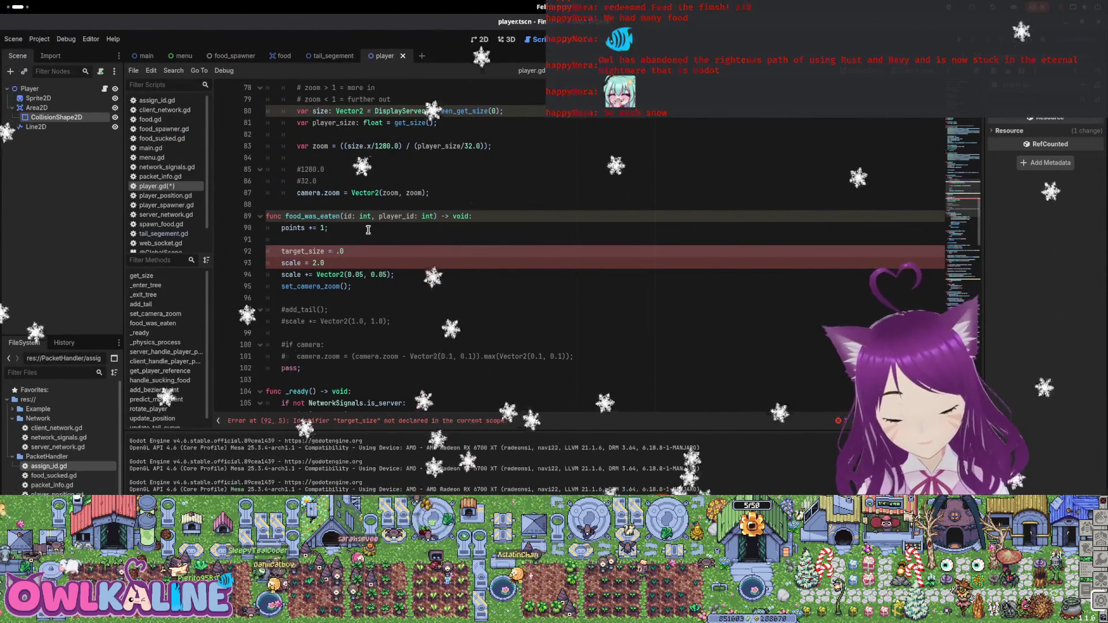
pyautogui.write('96')
pyautogui.press('Down')
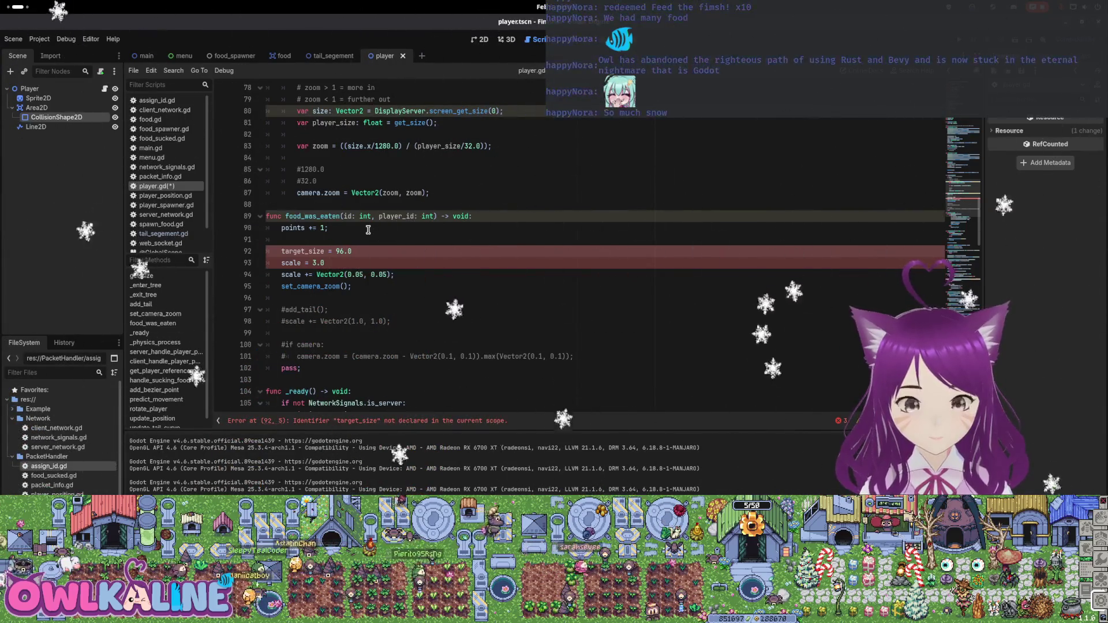
# Make the scale line compute target_size / sprite.texture.get_width()
pyautogui.press('Down')
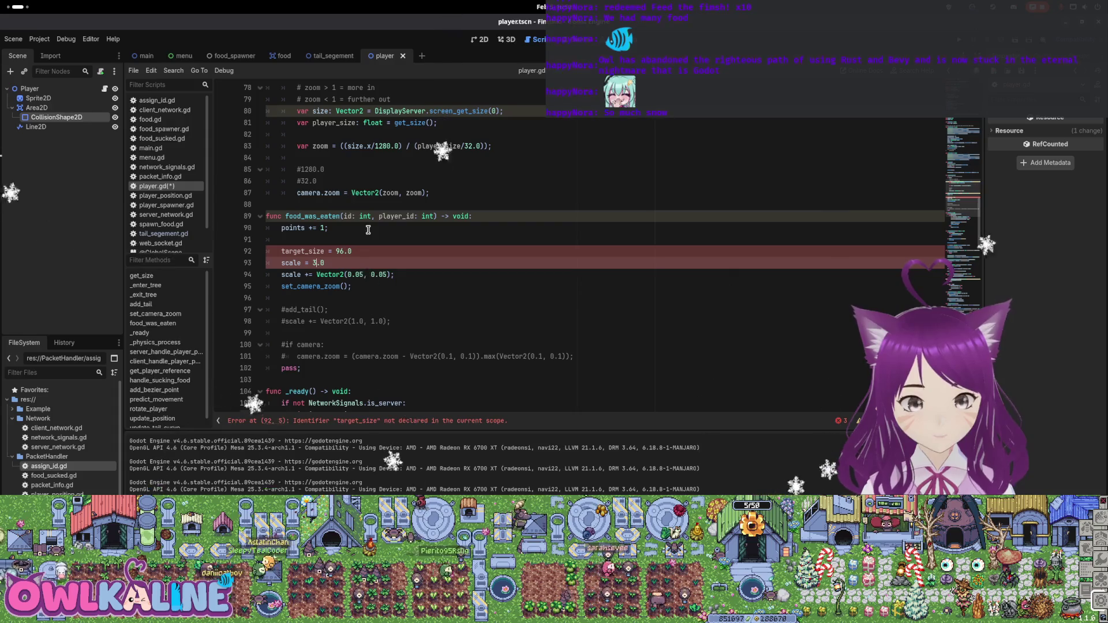
pyautogui.press('Left')
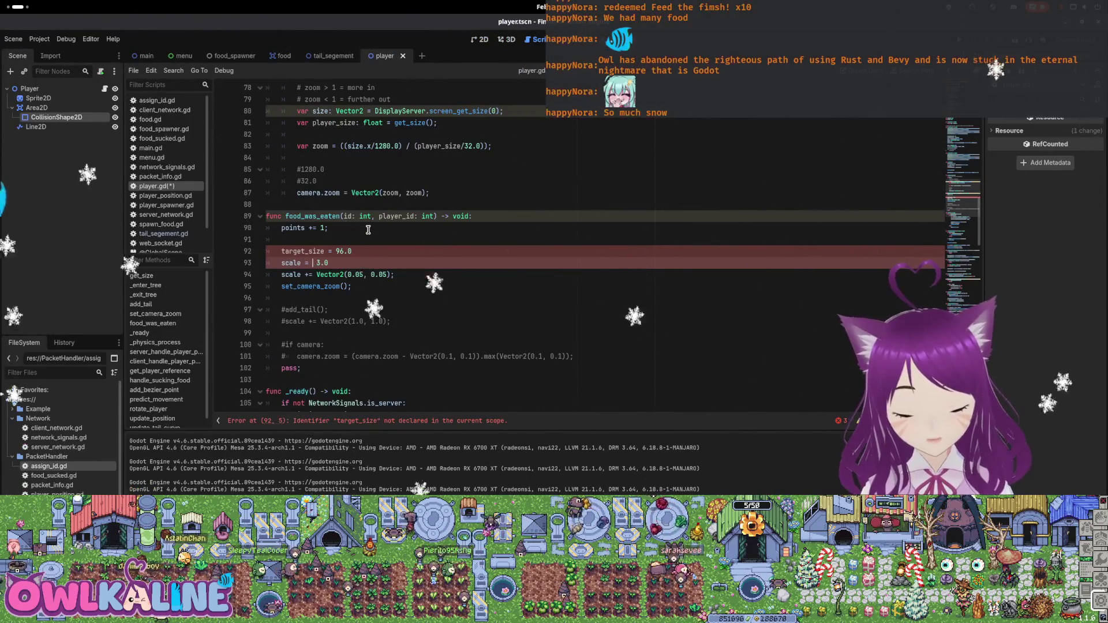
pyautogui.hotkey('ctrl', 'space')
pyautogui.write('te.te')
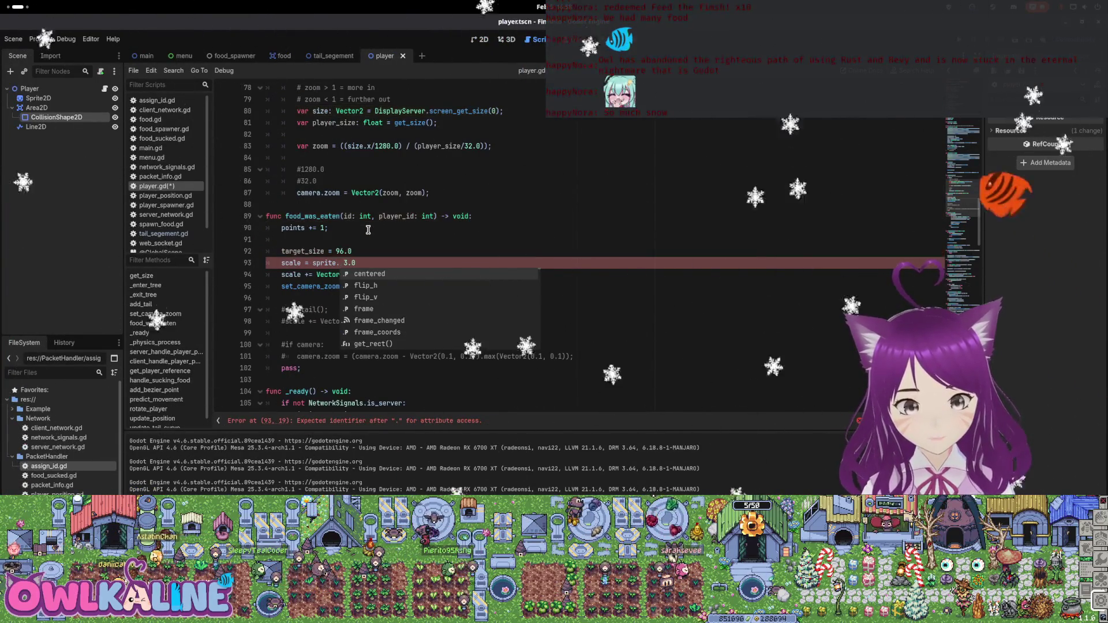
pyautogui.write('xture.ge')
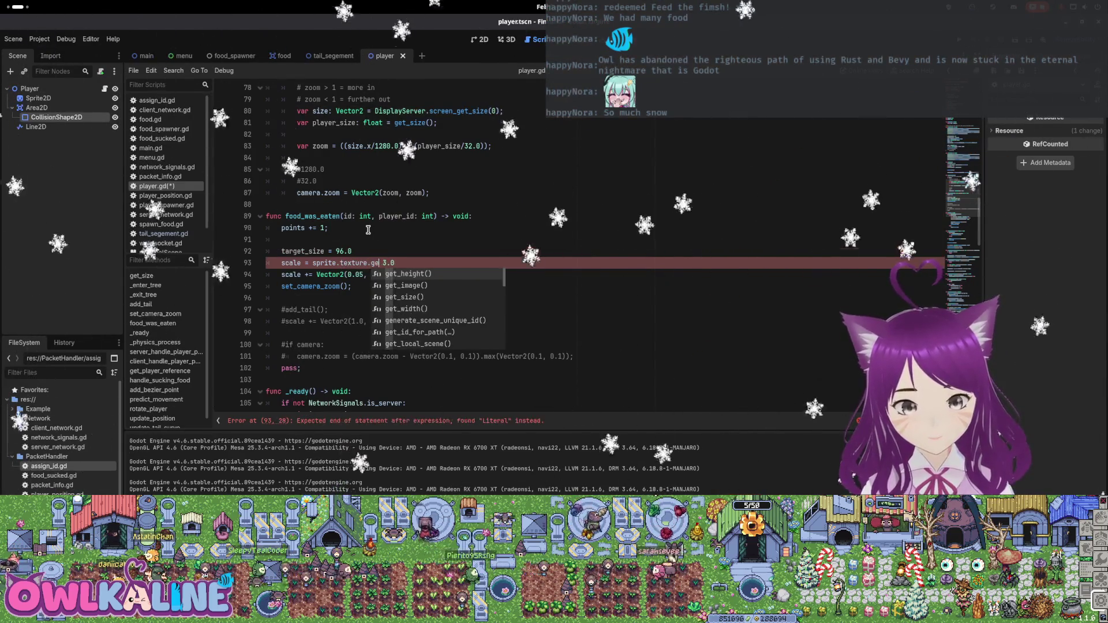
pyautogui.press('BackSpace')
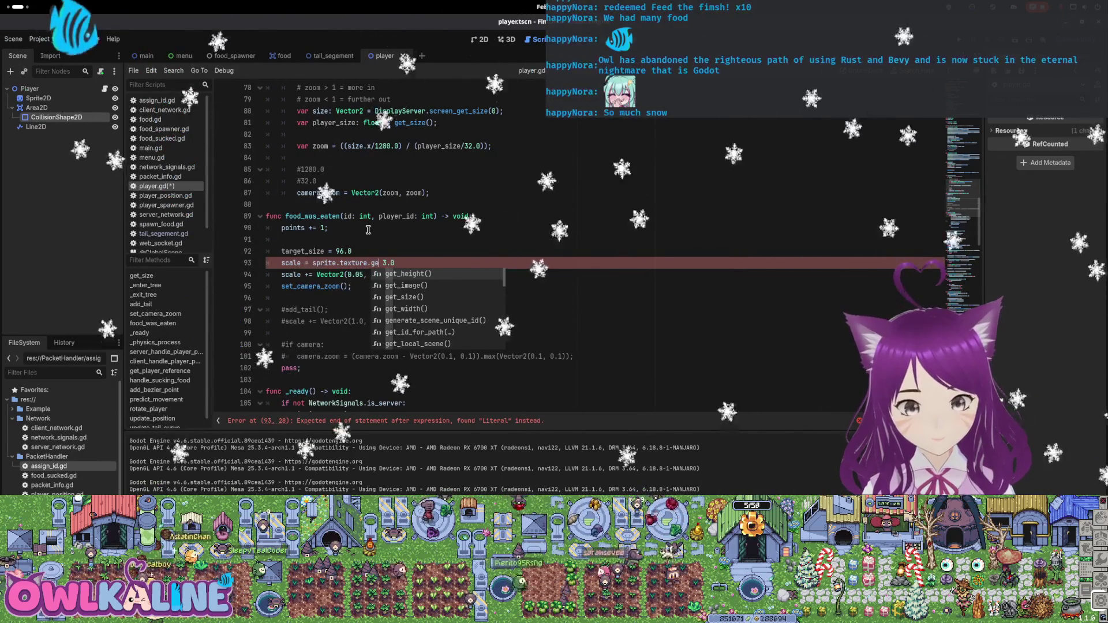
pyautogui.press('Down')
pyautogui.press('Down')
pyautogui.press('Down')
pyautogui.press('Return')
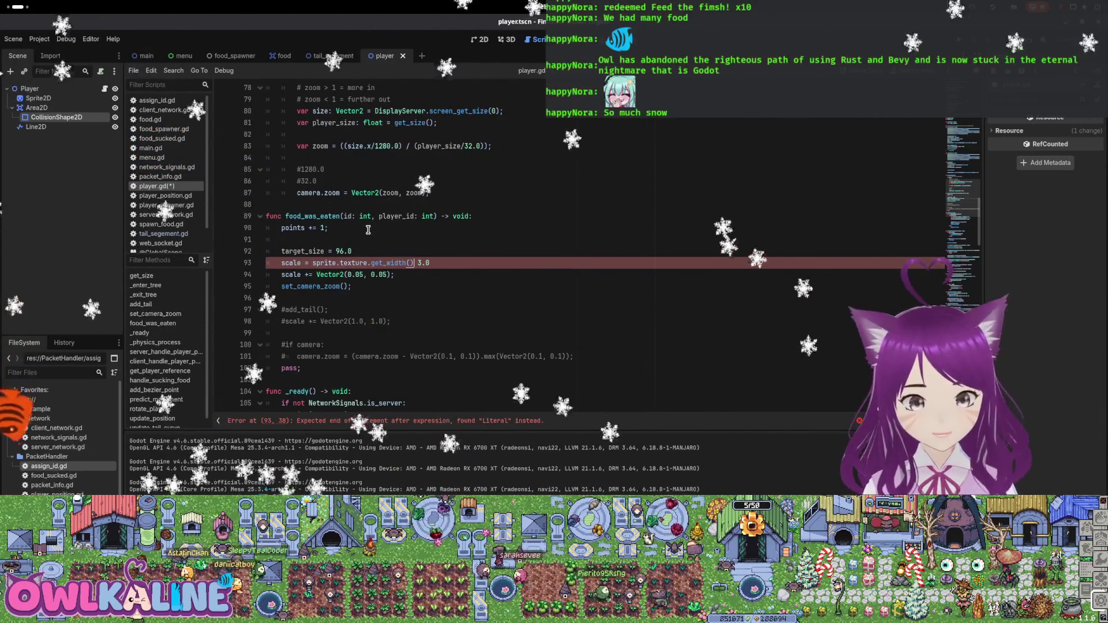
pyautogui.press('Left')
pyautogui.press('Left')
pyautogui.press('Left')
pyautogui.press('Left')
pyautogui.press('Left')
pyautogui.press('Left')
pyautogui.write('t_size /')
pyautogui.press('End')
pyautogui.press('Home')
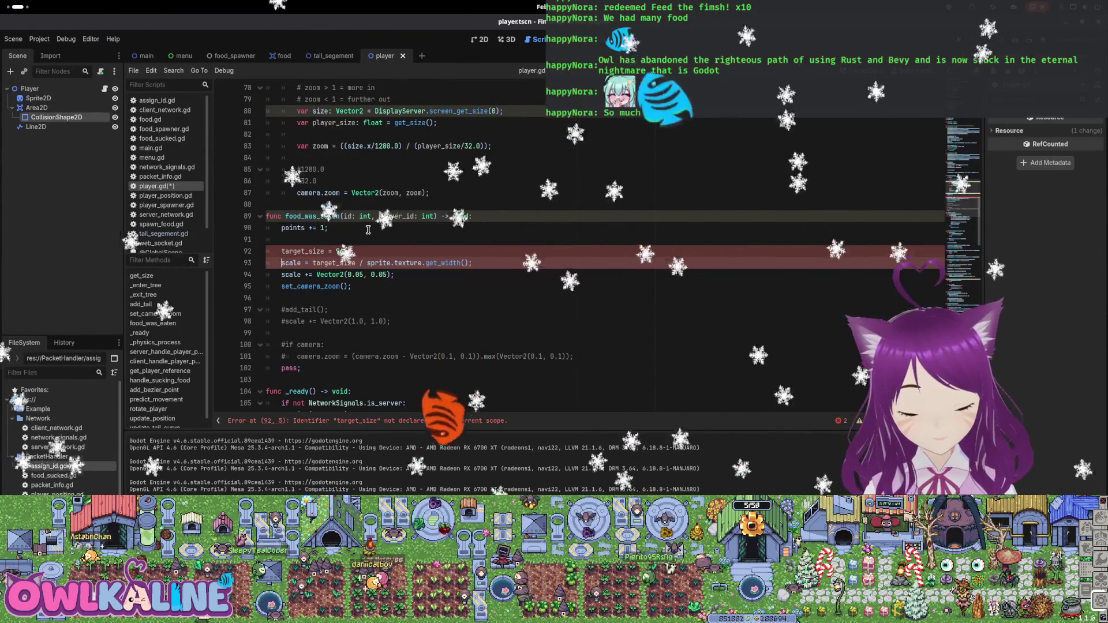
# Store the ratio on line 93 in 'var new_scale: float'
pyautogui.write('var new_')
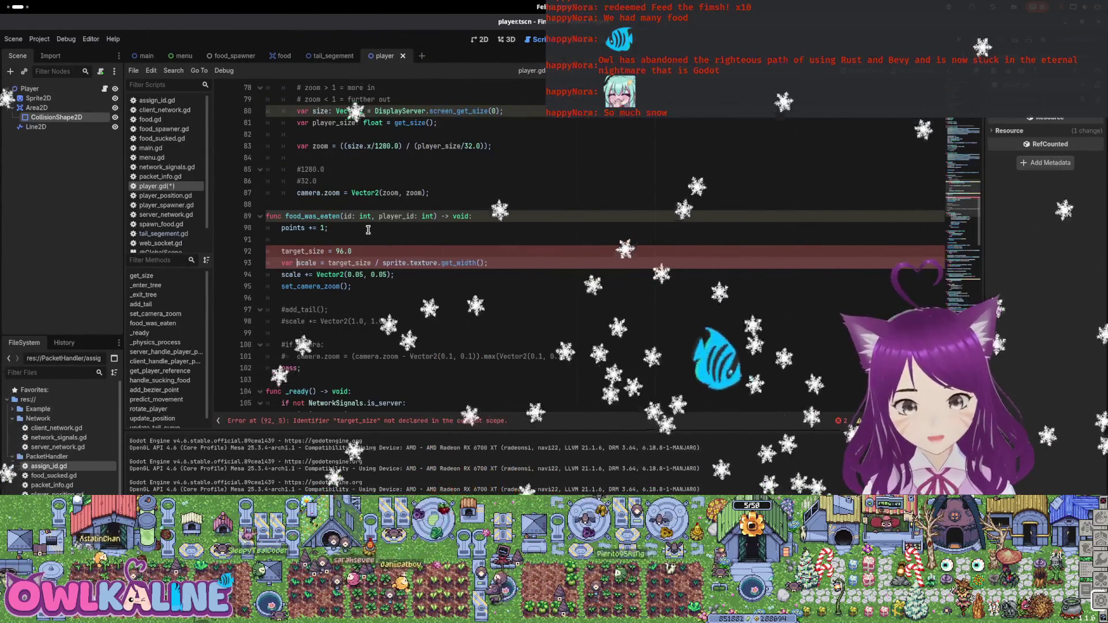
pyautogui.hotkey('ctrl', 'Right')
pyautogui.write(': flo')
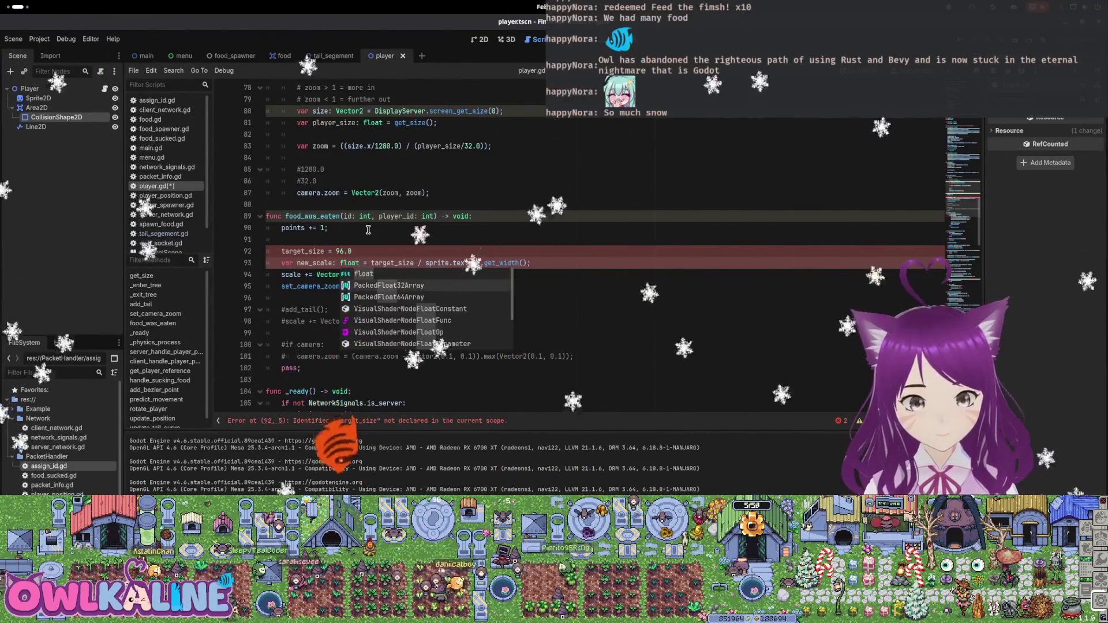
pyautogui.press('Return')
# Replace the fixed 0.05 values with Vector2(new_scale, new_scale) and save
pyautogui.press('Down')
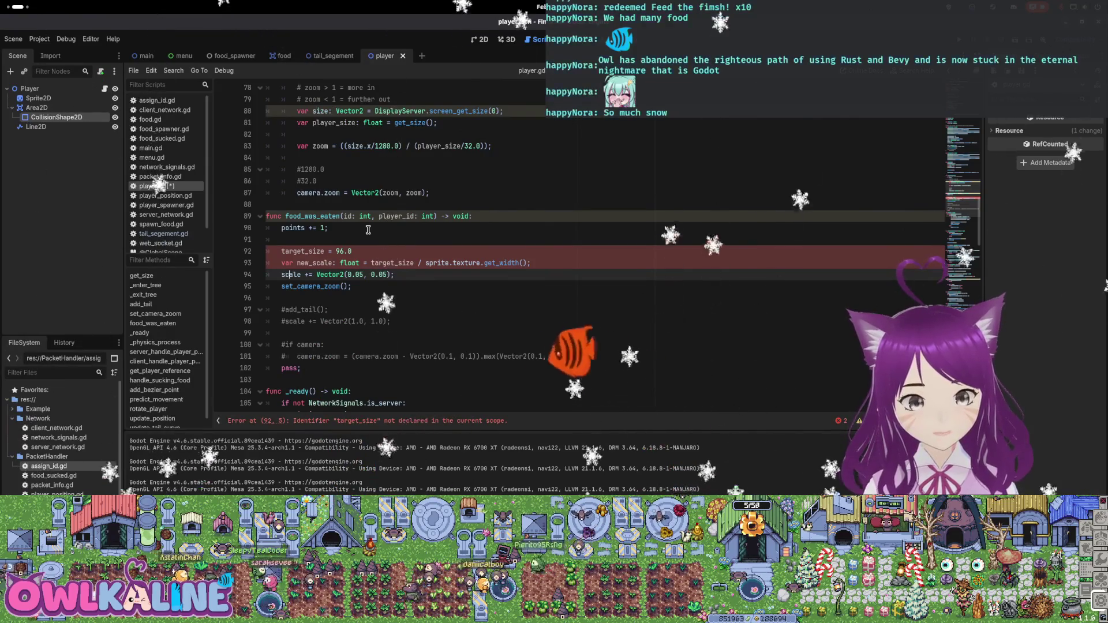
pyautogui.press('BackSpace')
pyautogui.press('BackSpace')
pyautogui.press('BackSpace')
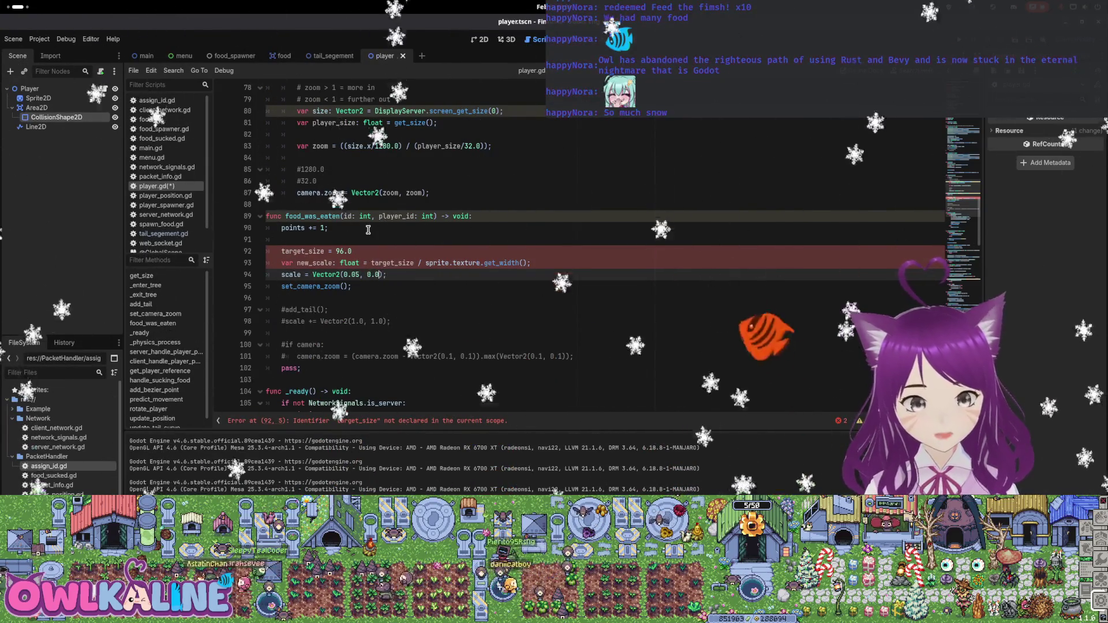
pyautogui.write('(new_sc')
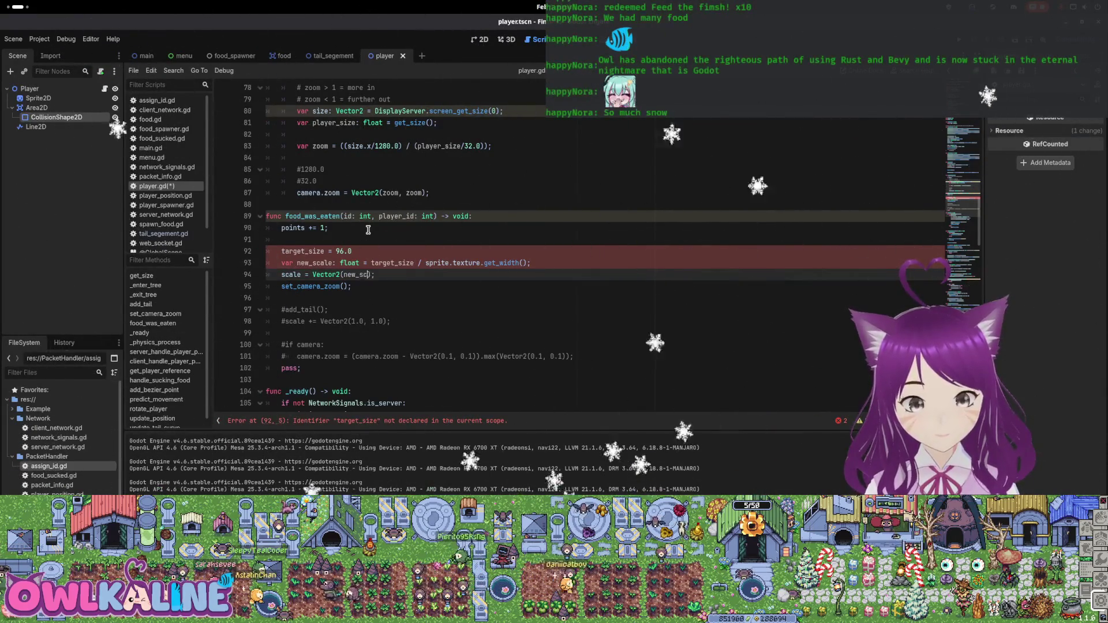
pyautogui.write('ale')
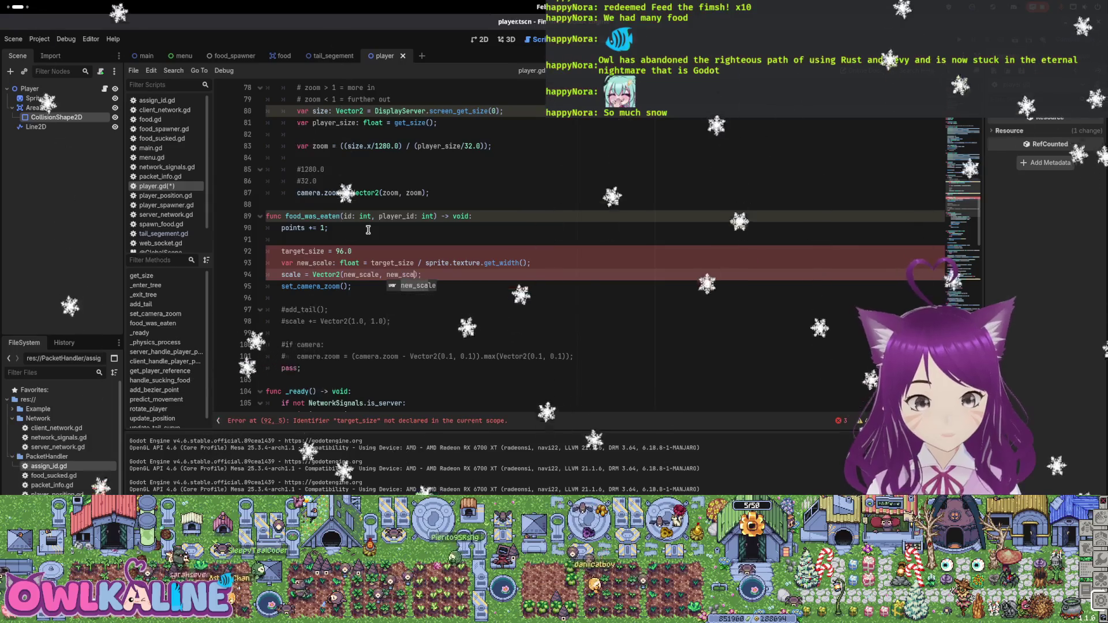
pyautogui.hotkey('ctrl', 's')
pyautogui.press('Up')
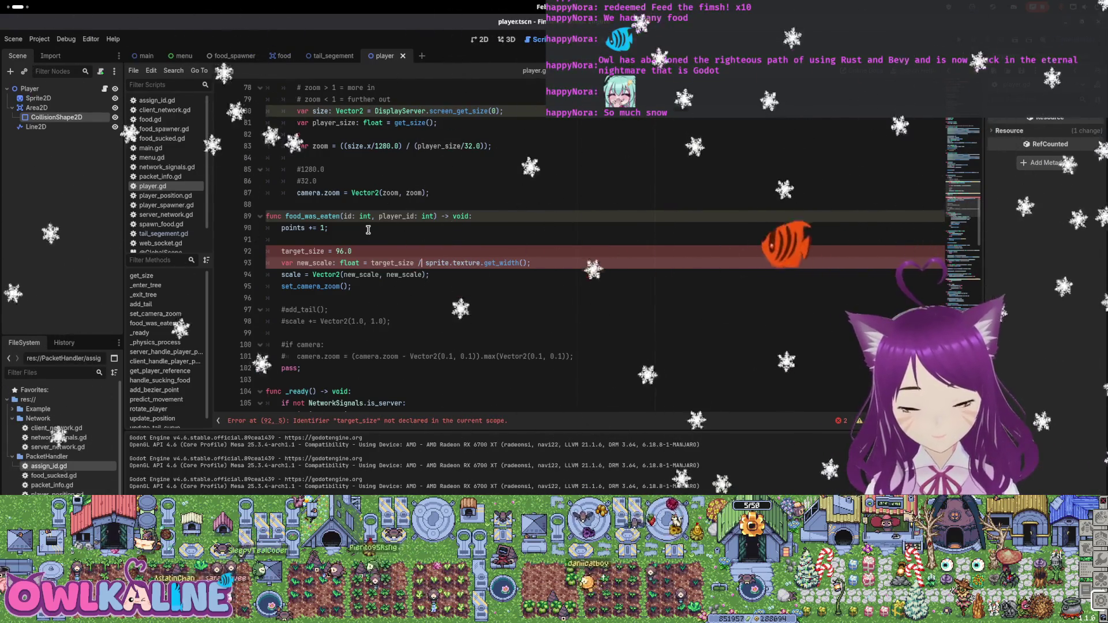
pyautogui.press('Up')
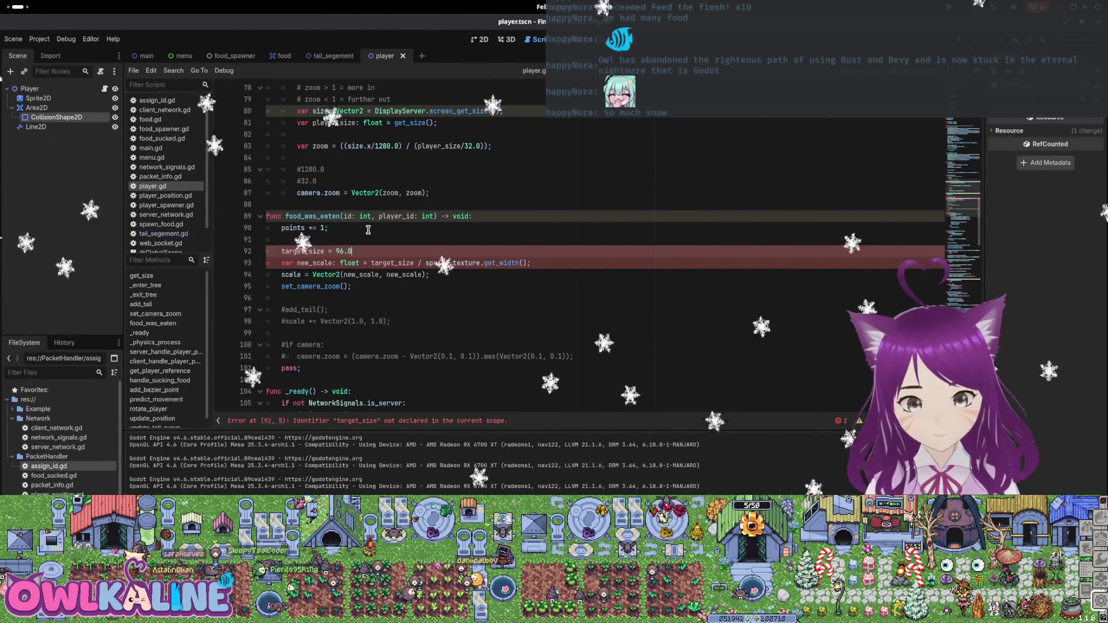
pyautogui.scroll(20, 368, 230)
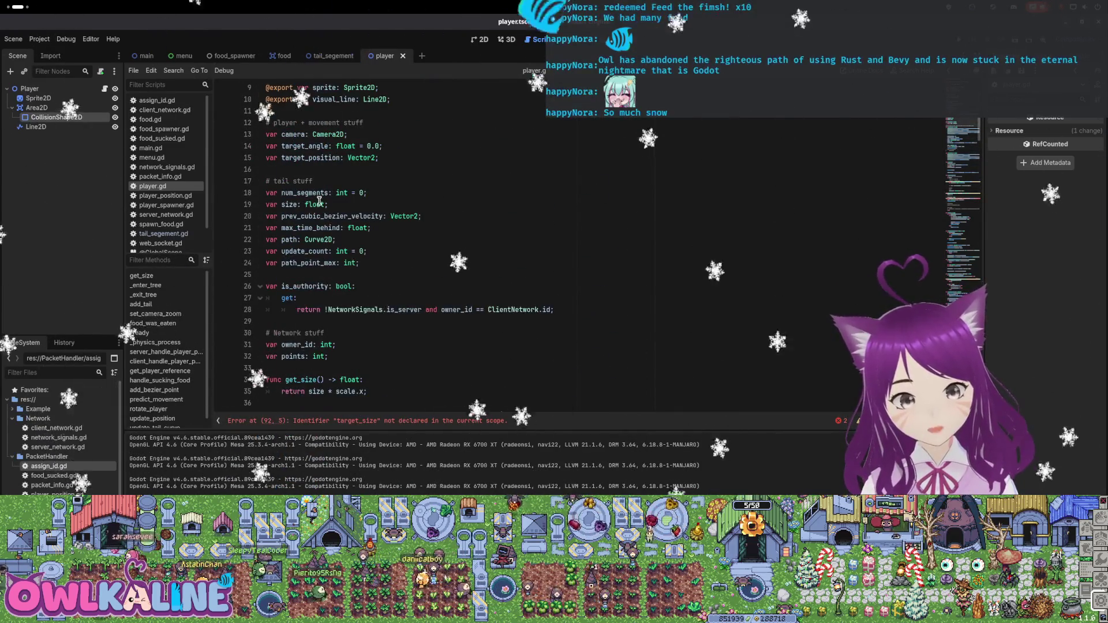
# Rename the size variable to target_size and make get_size return target_size
pyautogui.click(282, 204)
pyautogui.write('target_')
pyautogui.scroll(-2, 344, 217)
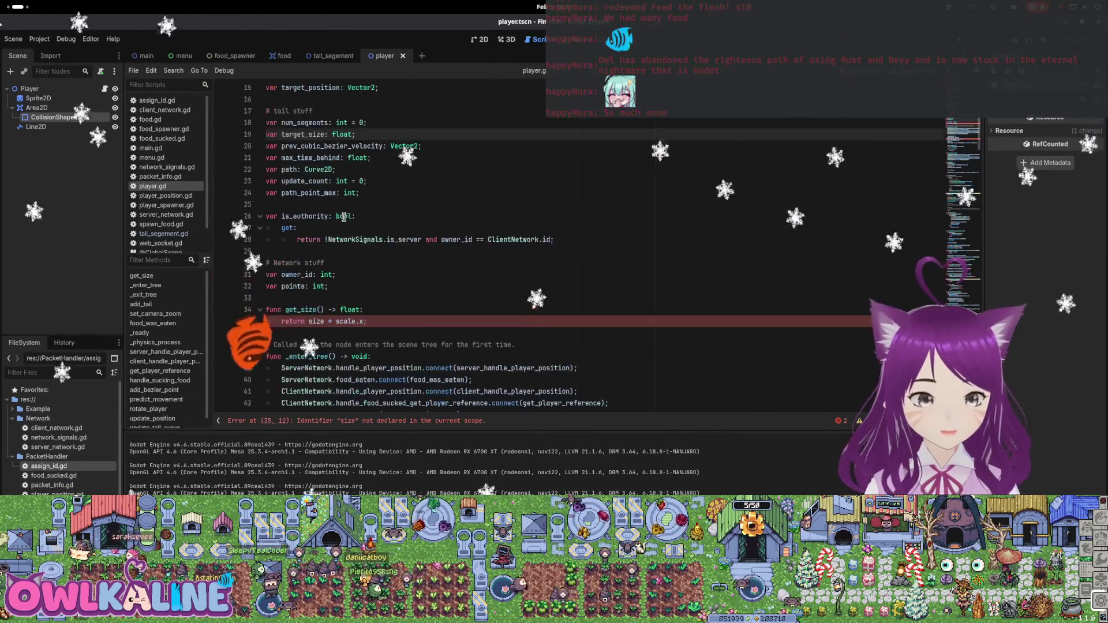
pyautogui.click(302, 322)
pyautogui.write('targe')
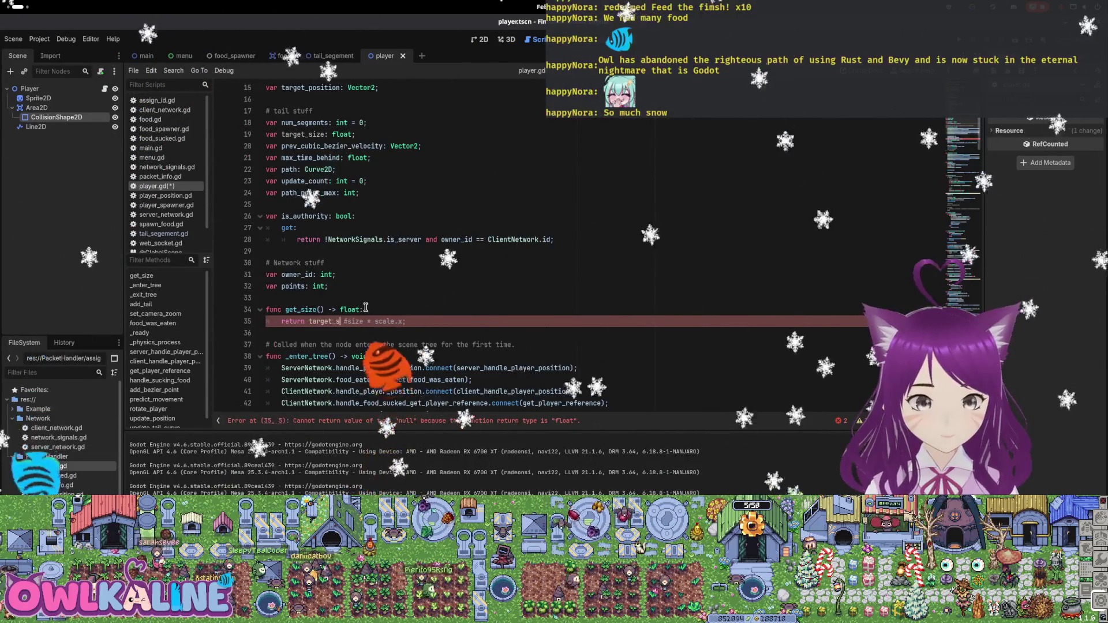
pyautogui.write('t_size; #')
# Set target_size = 32.0 in _enter_tree, commenting out the texture-size expression
pyautogui.scroll(-5, 362, 309)
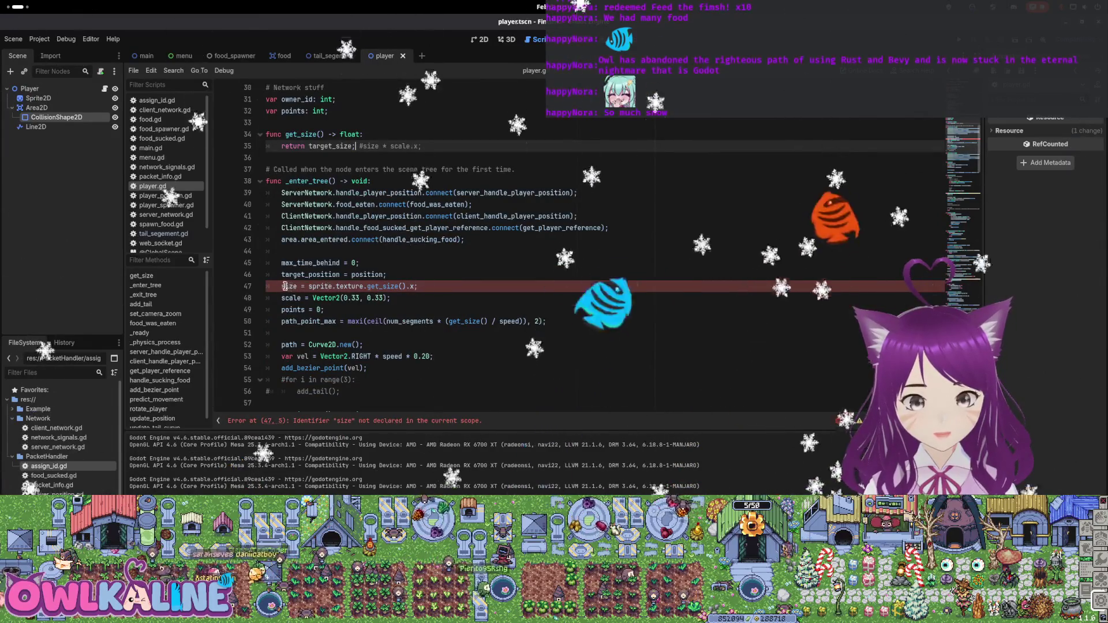
pyautogui.click(309, 287)
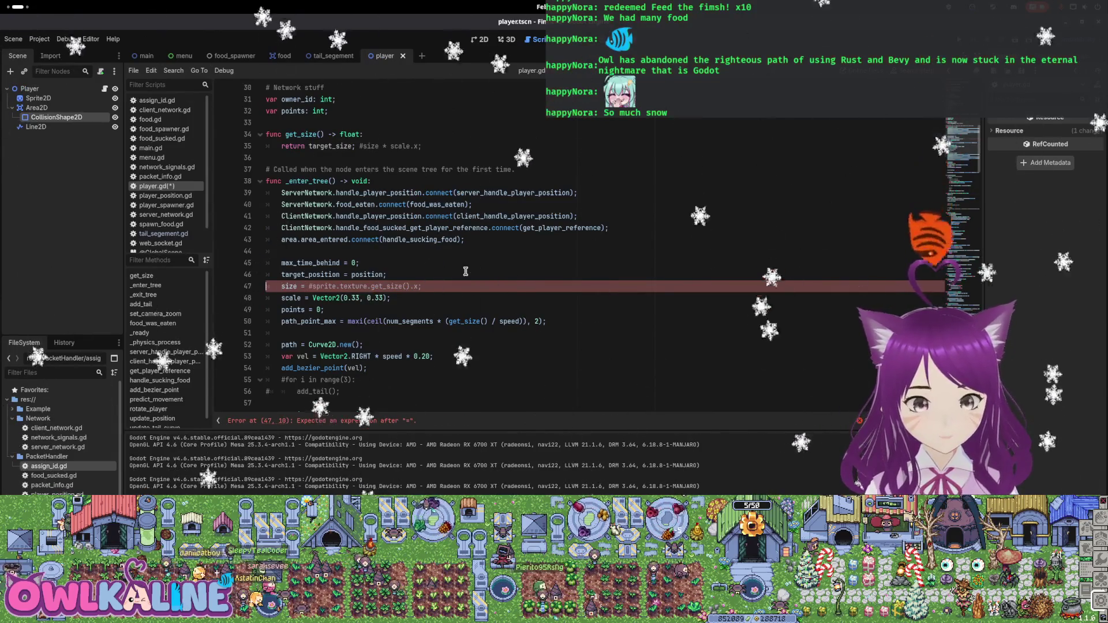
pyautogui.write('target_')
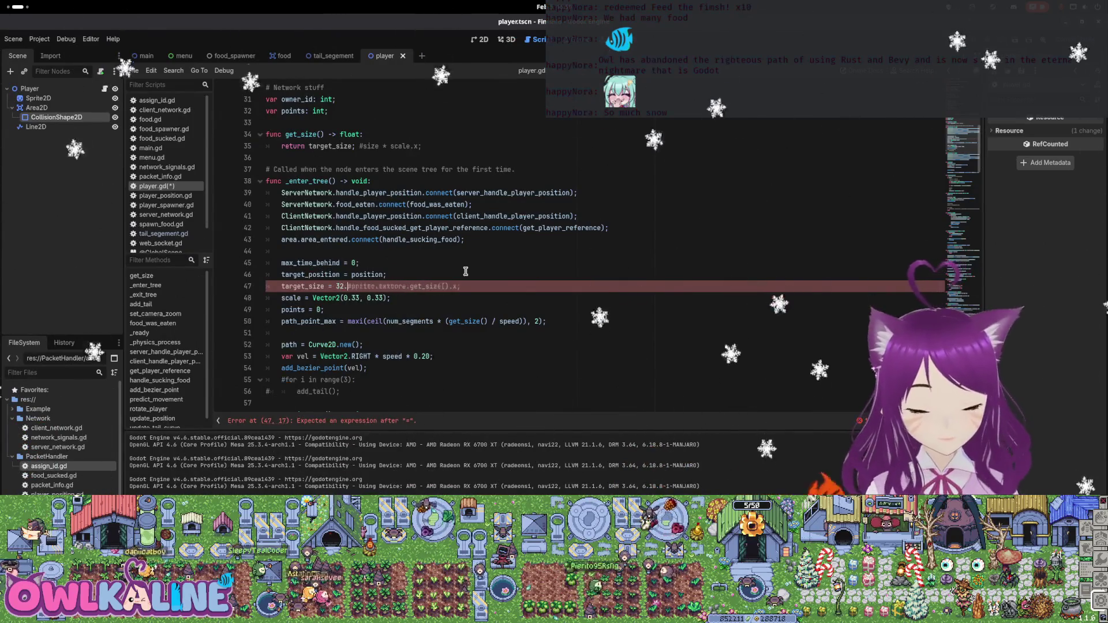
pyautogui.scroll(-8, 423, 243)
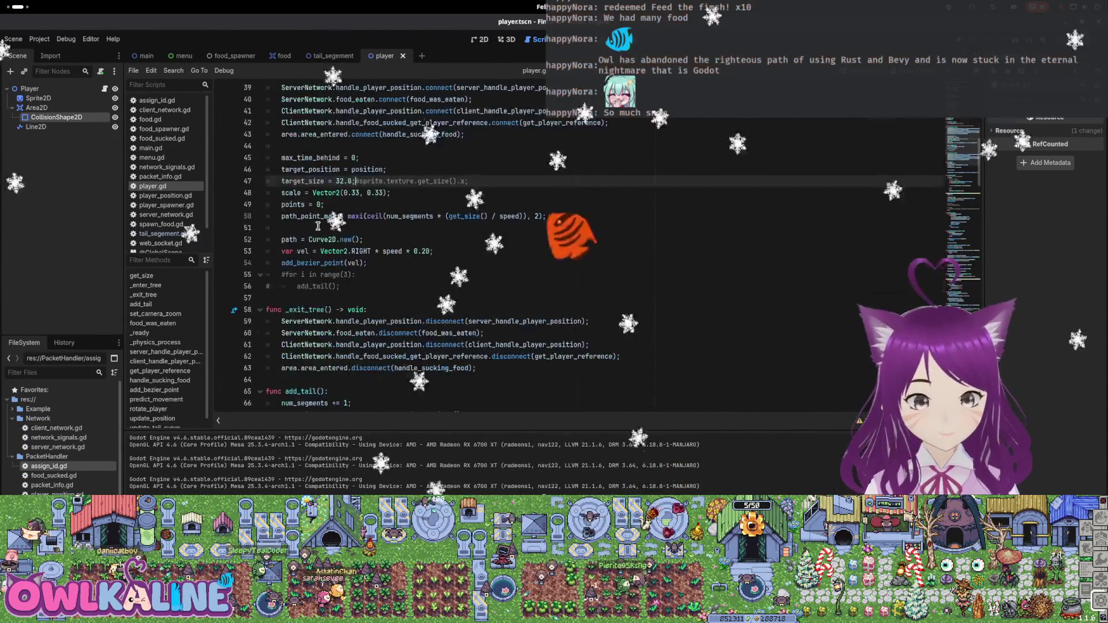
pyautogui.scroll(-6, 408, 282)
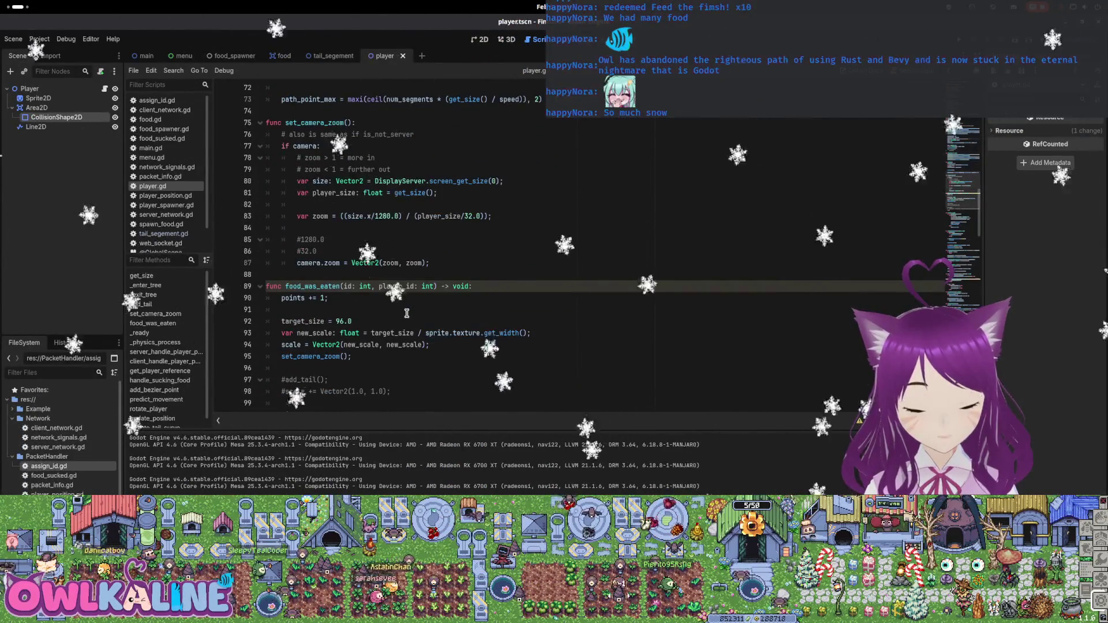
# Change line 92 to 'target_size += 10.0;'
pyautogui.scroll(-2, 407, 313)
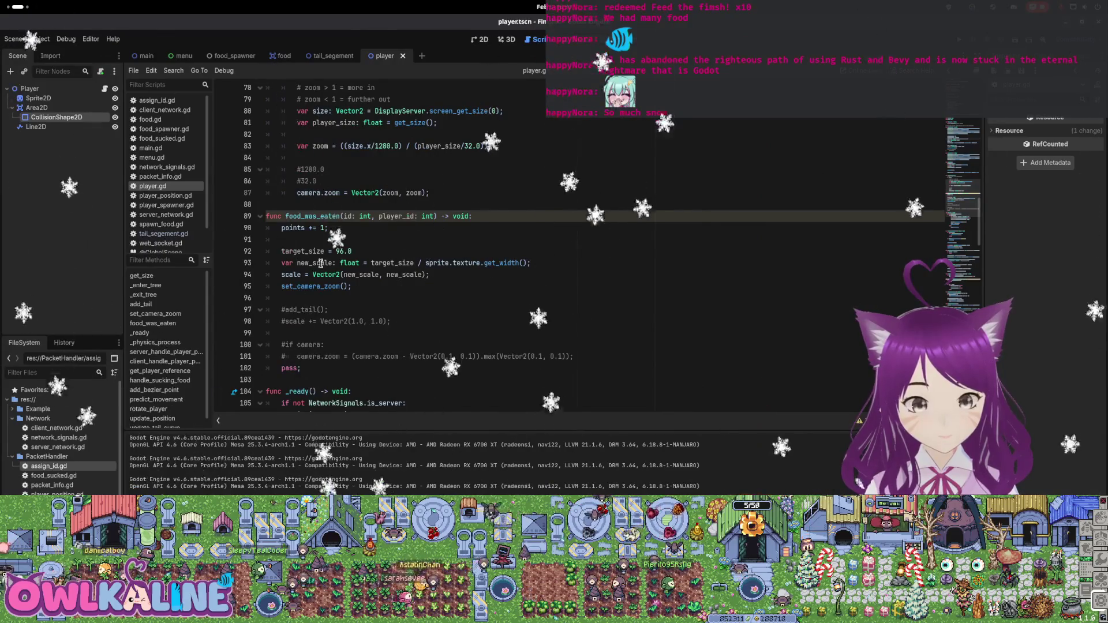
pyautogui.click(352, 252)
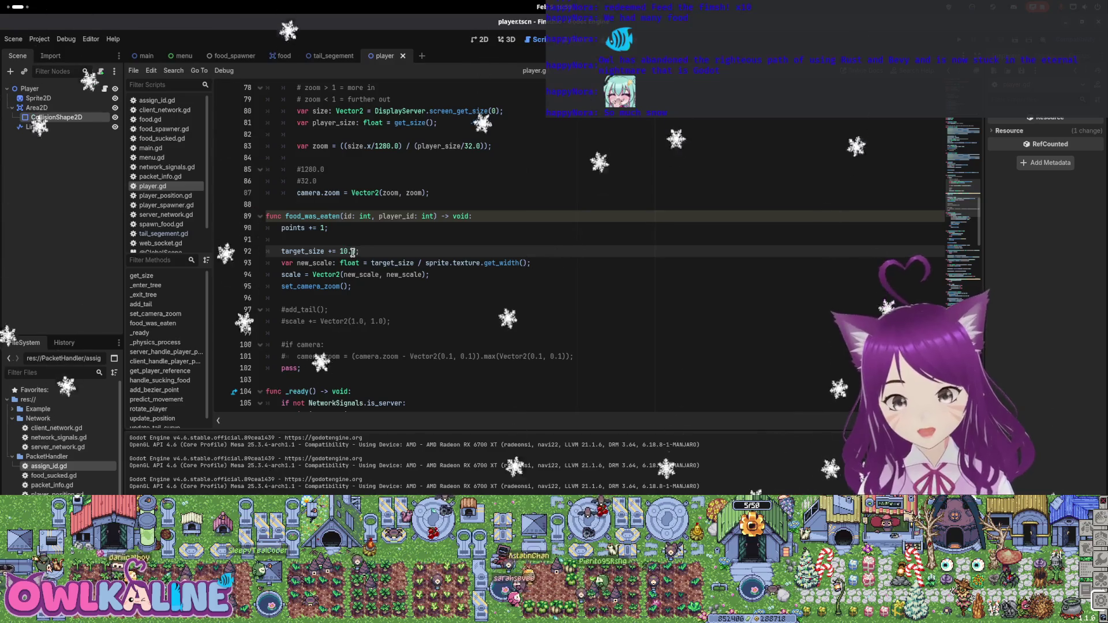
pyautogui.scroll(-2, 302, 266)
# Review the set_camera_zoom call and its get_size usage across player.gd
pyautogui.doubleClick(312, 213)
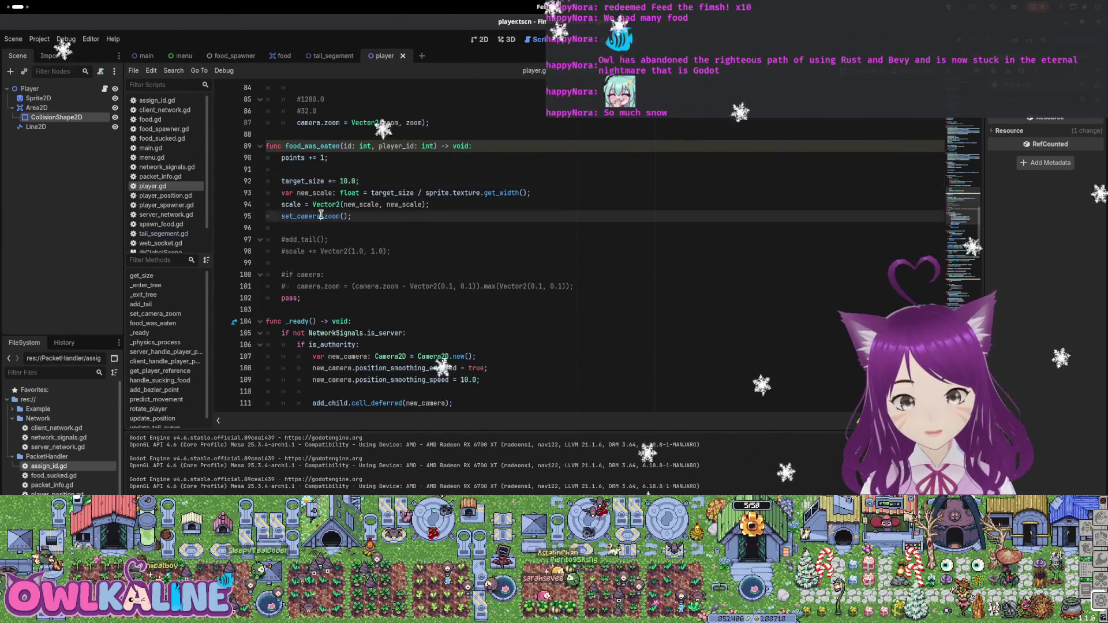
pyautogui.scroll(3, 362, 260)
pyautogui.scroll(4, 362, 260)
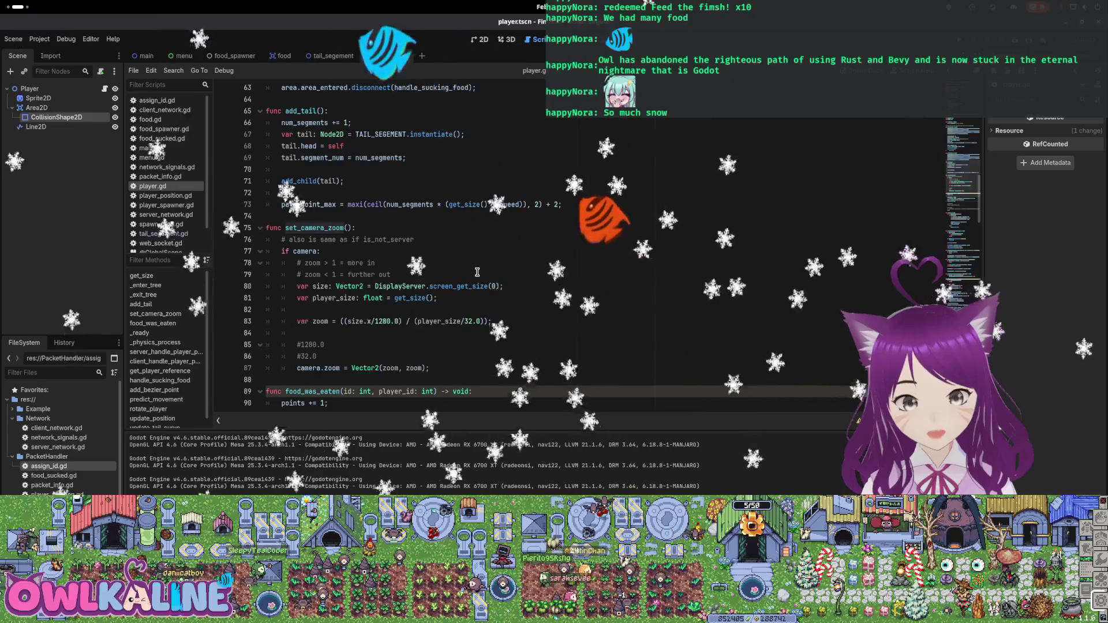
pyautogui.doubleClick(410, 298)
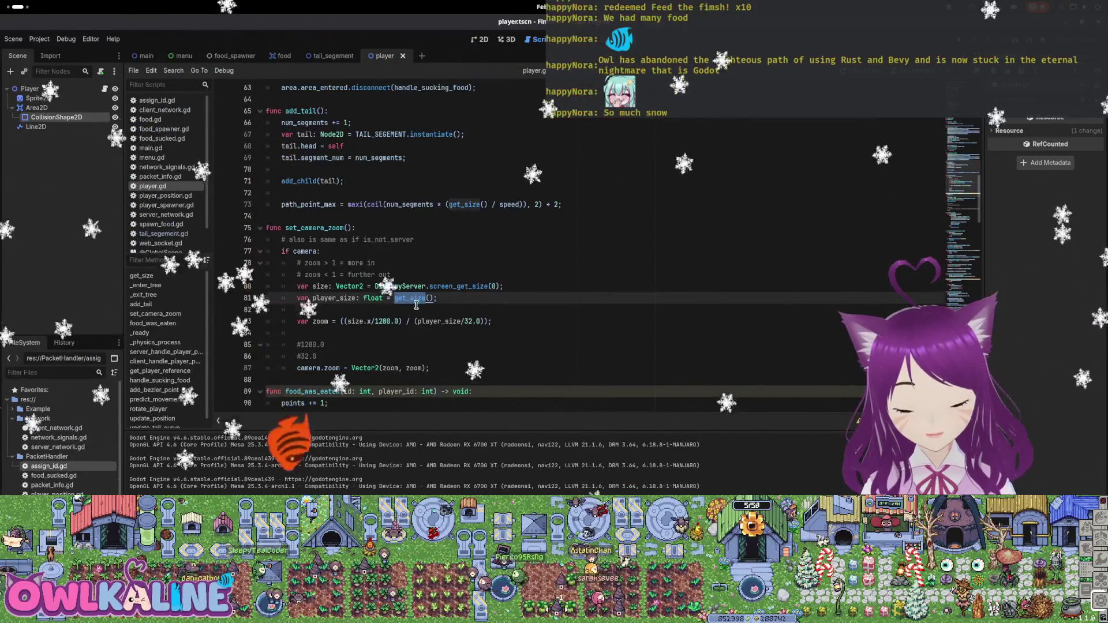
pyautogui.scroll(-2, 417, 319)
pyautogui.scroll(-14, 416, 319)
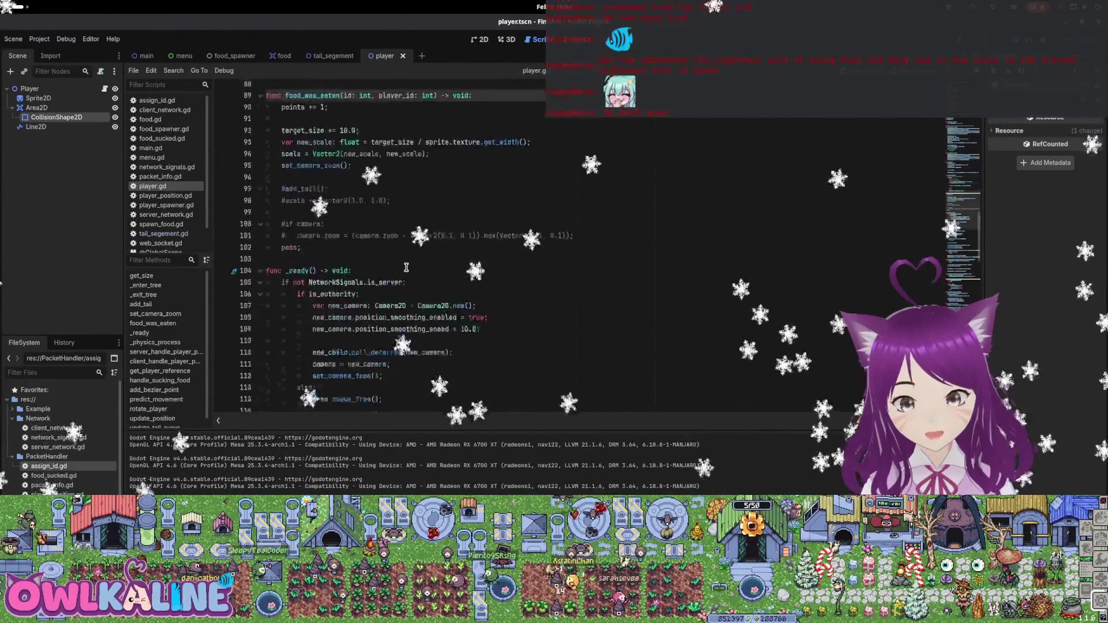
pyautogui.scroll(-16, 428, 271)
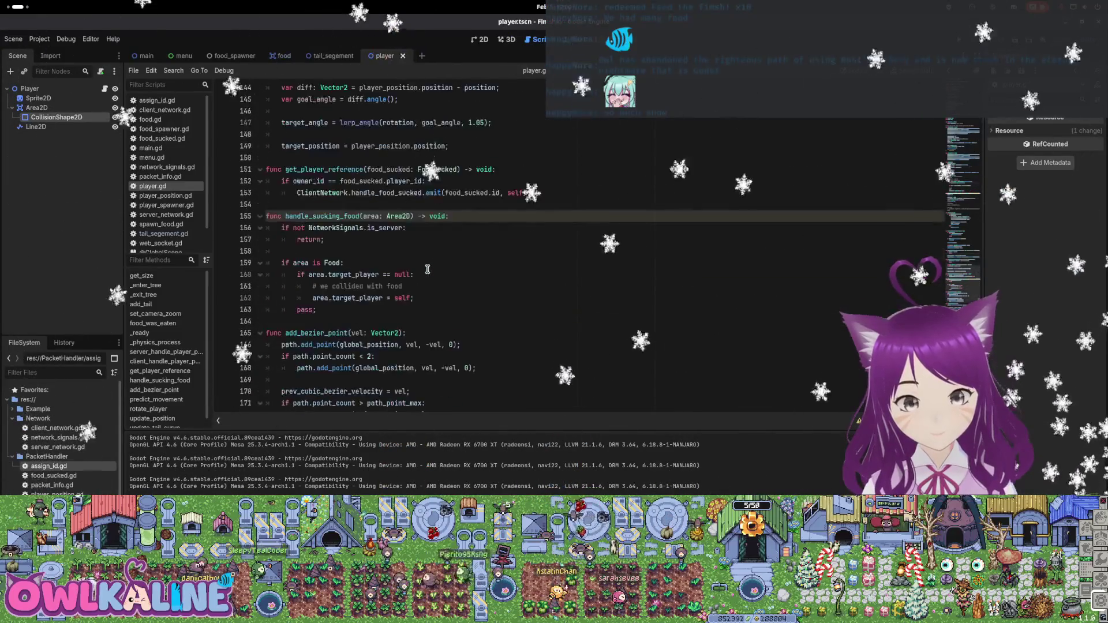
pyautogui.scroll(-9, 428, 271)
pyautogui.scroll(20, 428, 271)
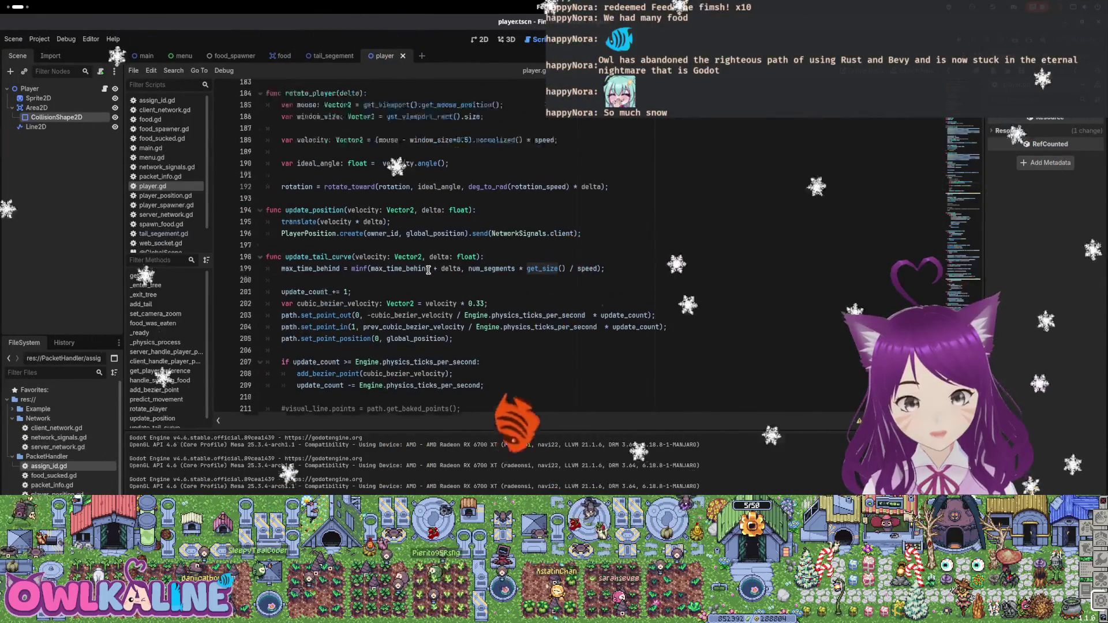
# Open tail_segement.gd and inspect the size variable's declaration and its head.size use
pyautogui.click(333, 55)
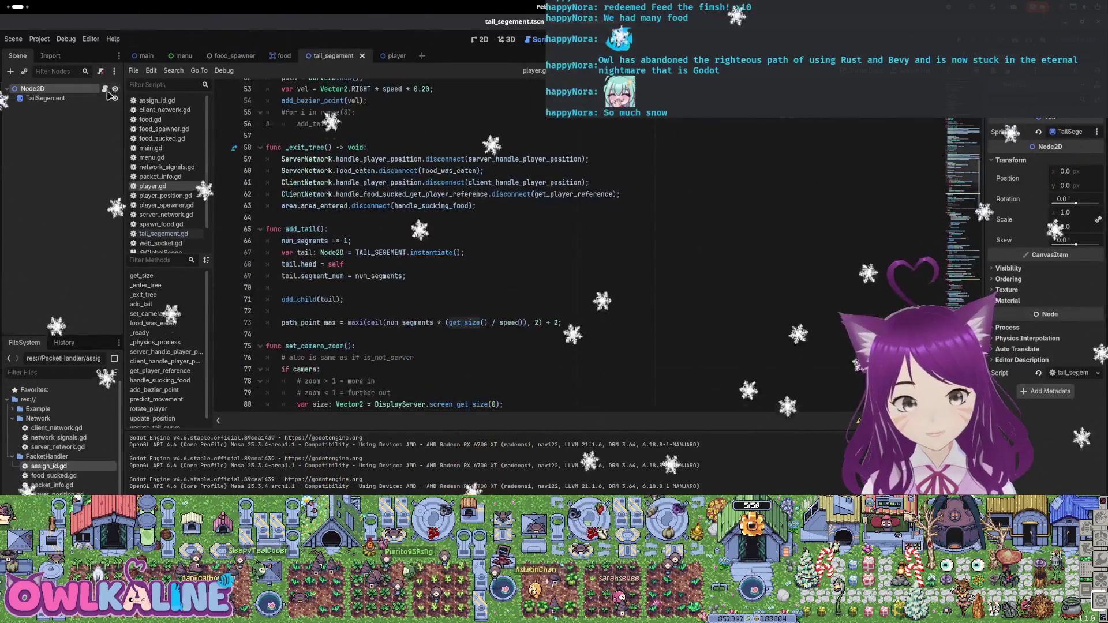
pyautogui.click(104, 88)
pyautogui.scroll(4, 470, 208)
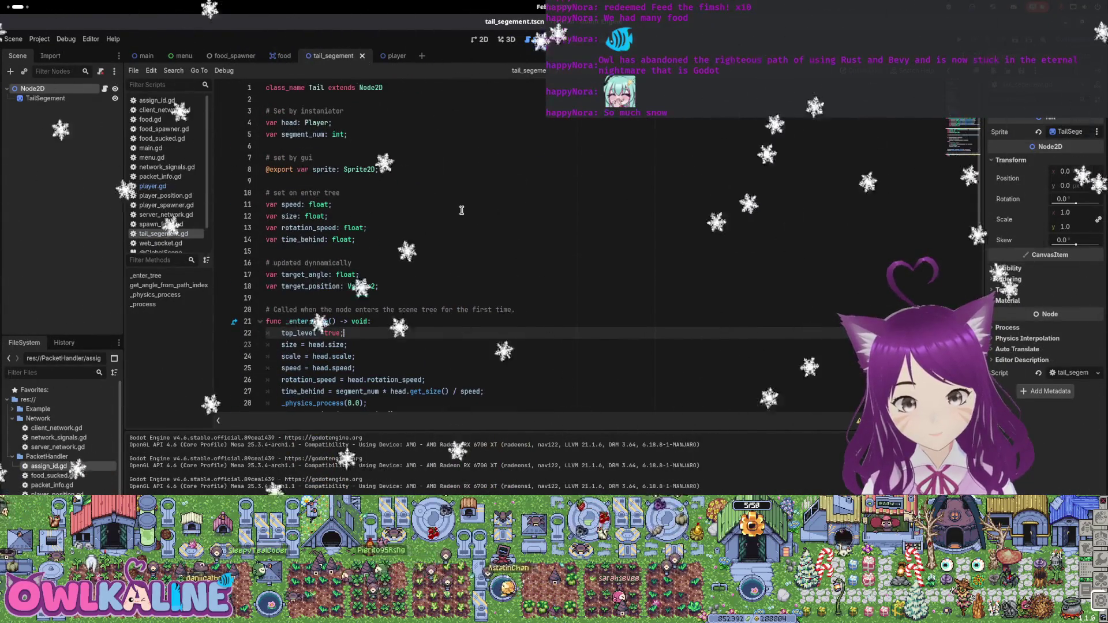
pyautogui.scroll(-3, 462, 210)
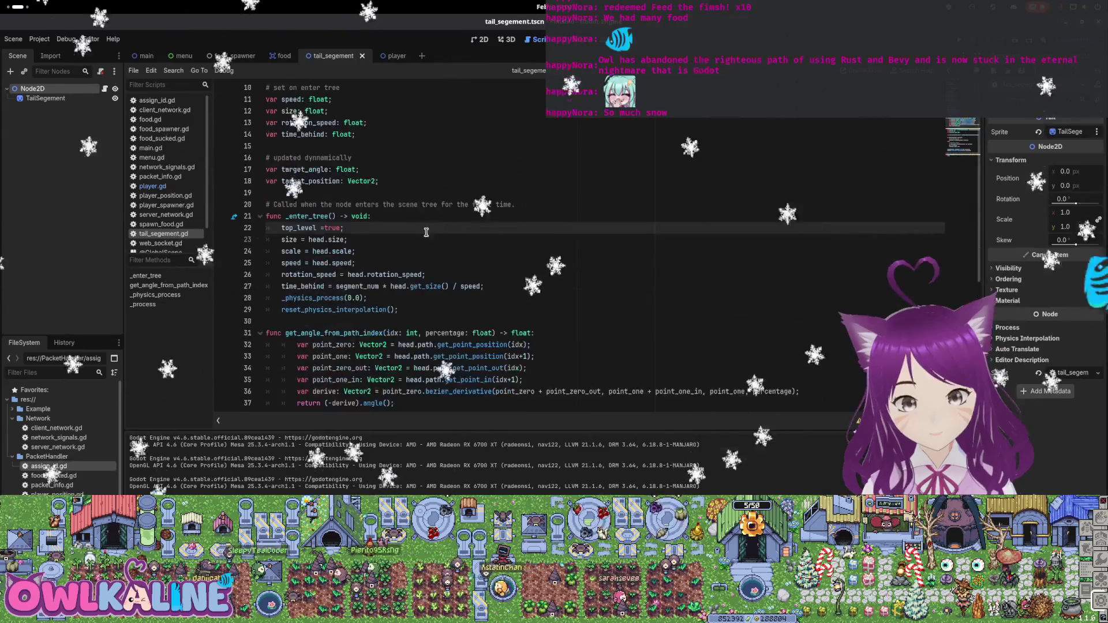
pyautogui.doubleClick(335, 240)
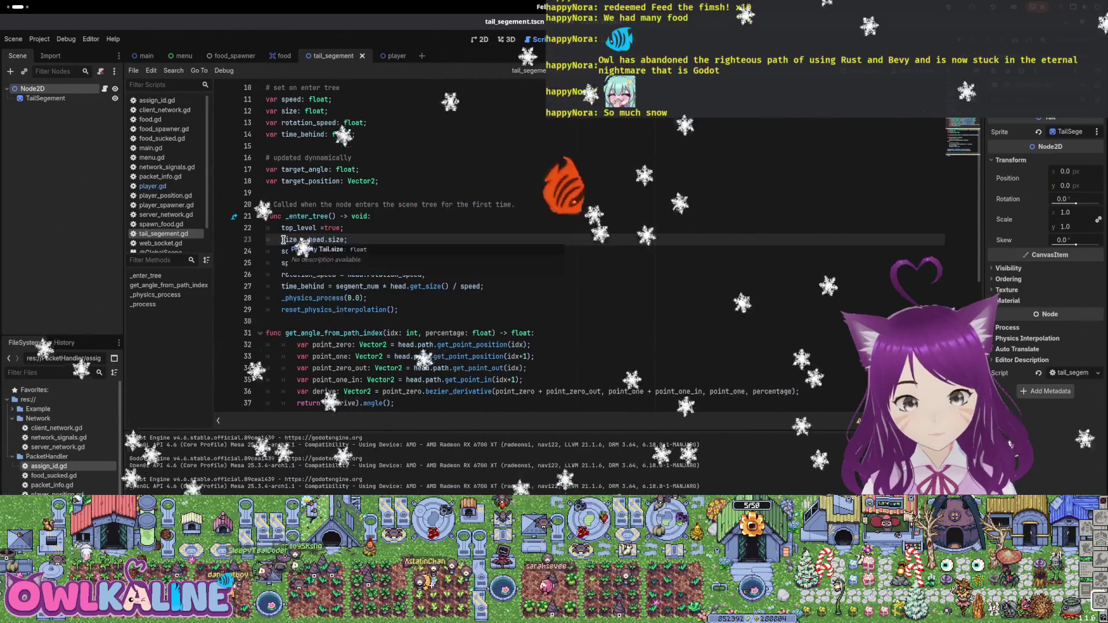
pyautogui.click(279, 111)
pyautogui.doubleClick(284, 112)
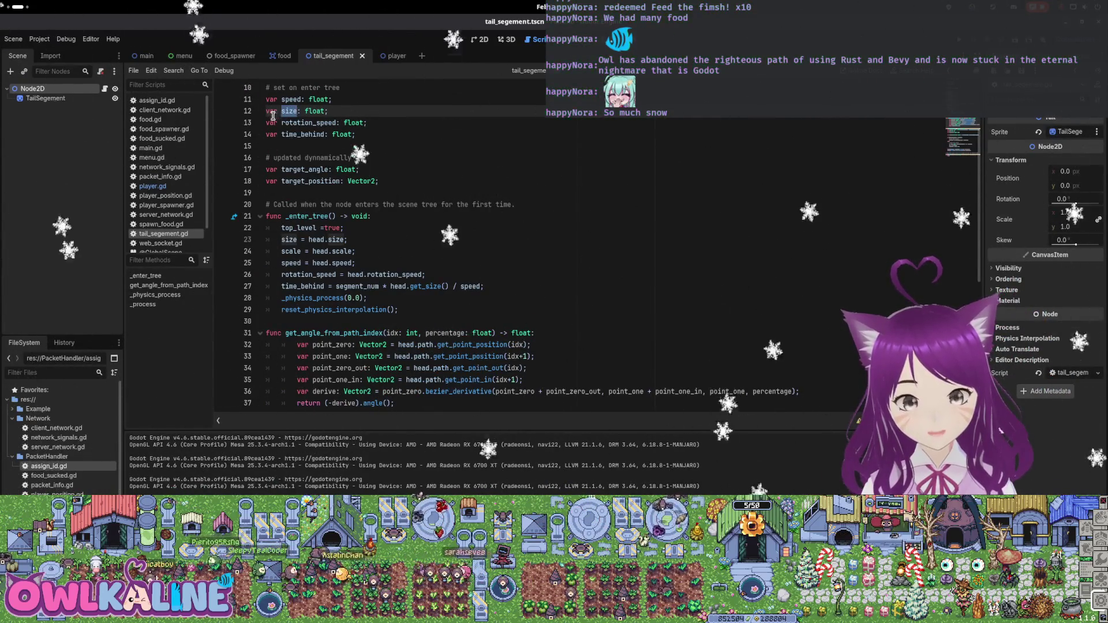
pyautogui.click(280, 111)
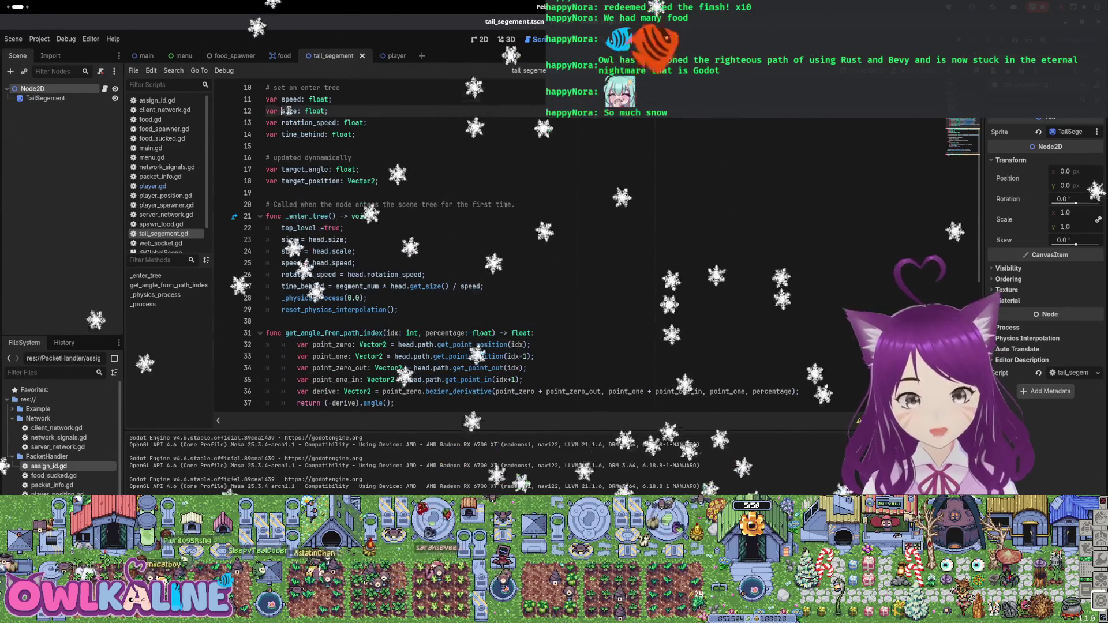
# Change the _enter_tree assignment to read size = head.target_size
pyautogui.press('Down')
pyautogui.press('Down')
pyautogui.press('Down')
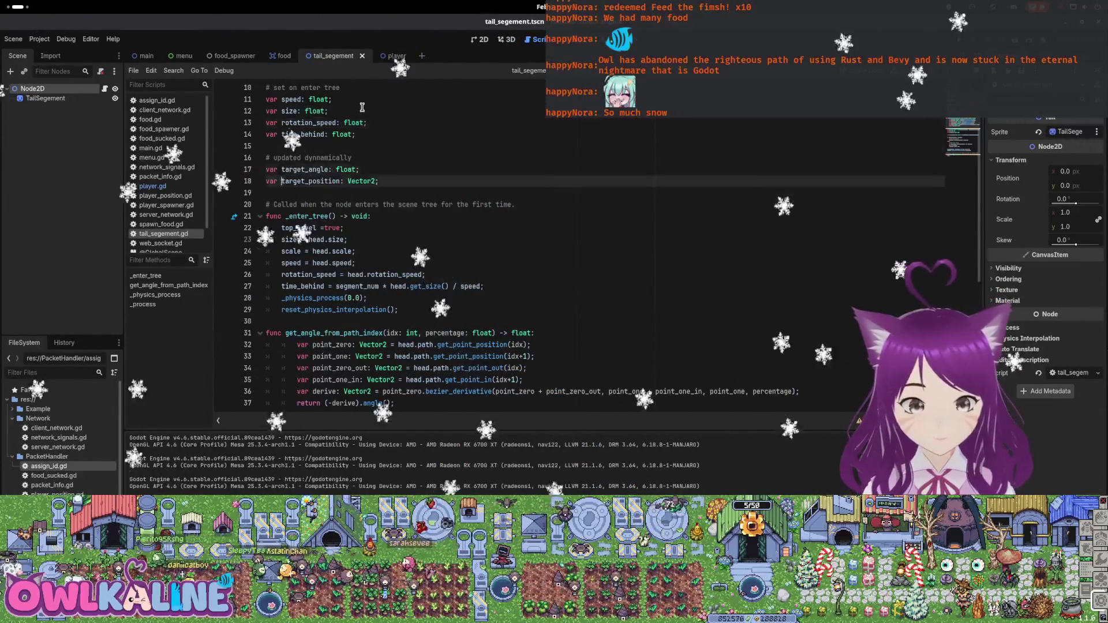
pyautogui.press('End')
pyautogui.press('Left')
pyautogui.press('Left')
pyautogui.press('Left')
pyautogui.write('targe')
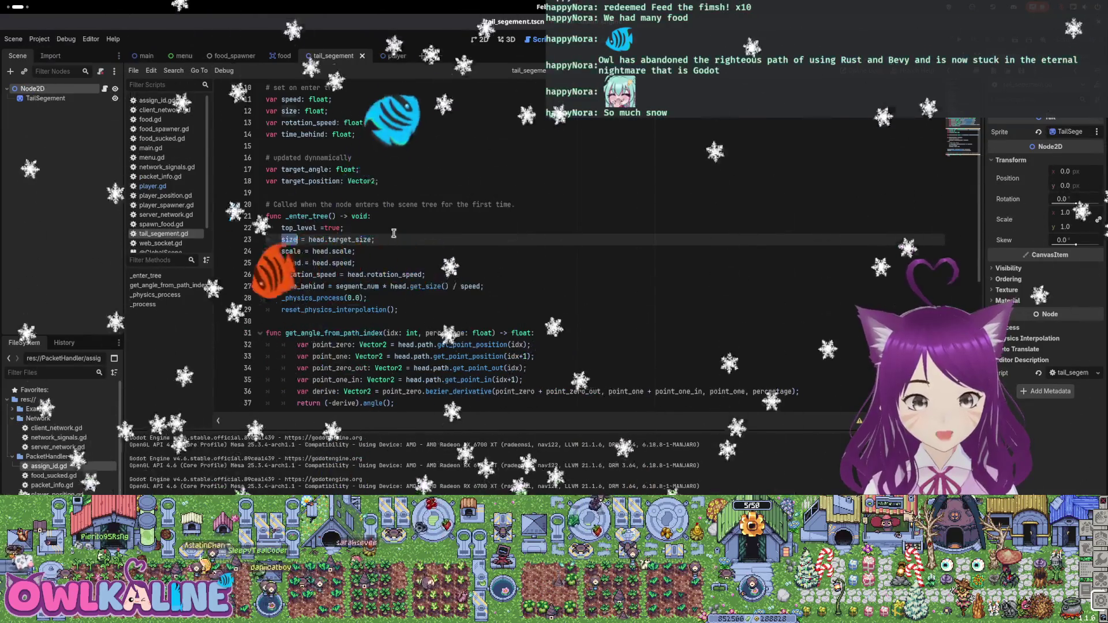
# Search the script for other uses of size and select the size = head.target_size line
pyautogui.scroll(-5, 444, 240)
pyautogui.scroll(-4, 444, 240)
pyautogui.scroll(3, 471, 322)
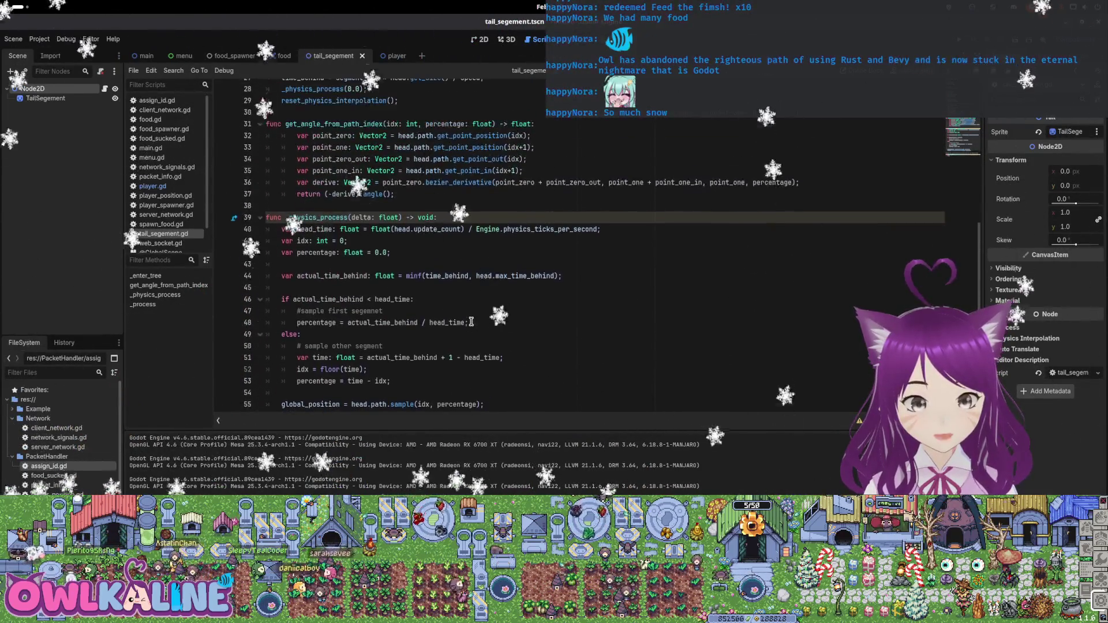
pyautogui.scroll(1, 567, 263)
pyautogui.scroll(-2, 397, 281)
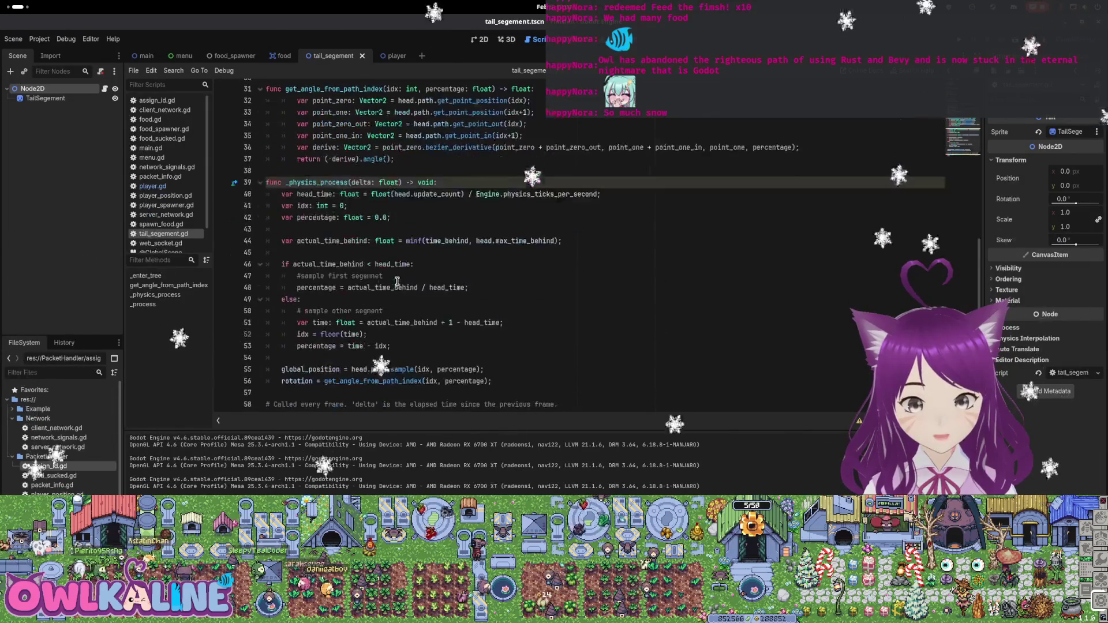
pyautogui.scroll(4, 445, 354)
pyautogui.doubleClick(289, 136)
pyautogui.hotkey('ctrl', 'f')
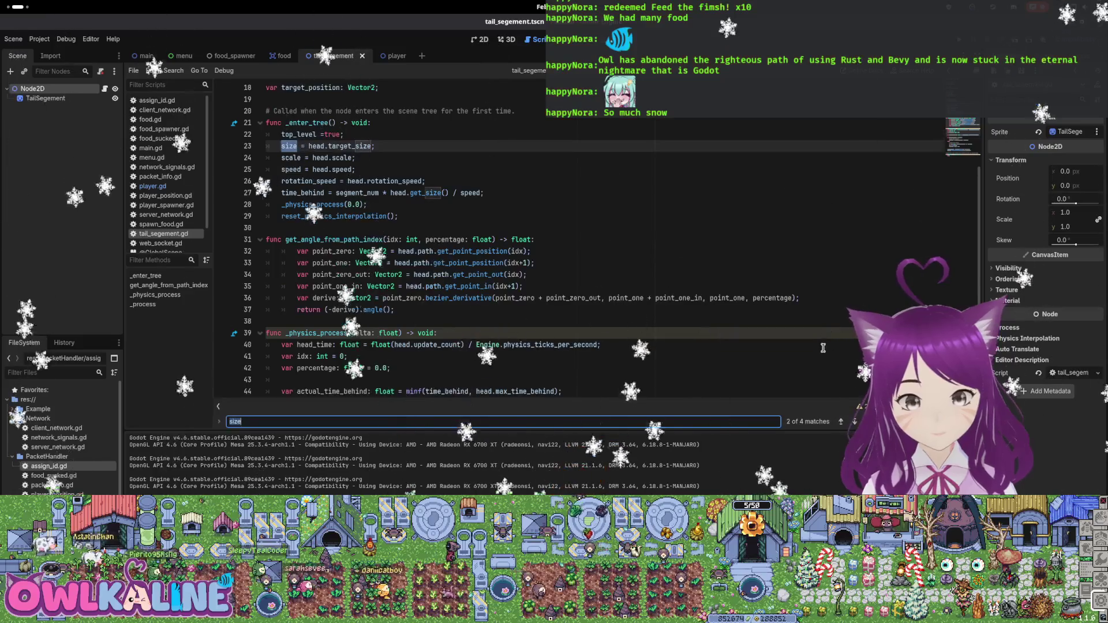
pyautogui.press('Return')
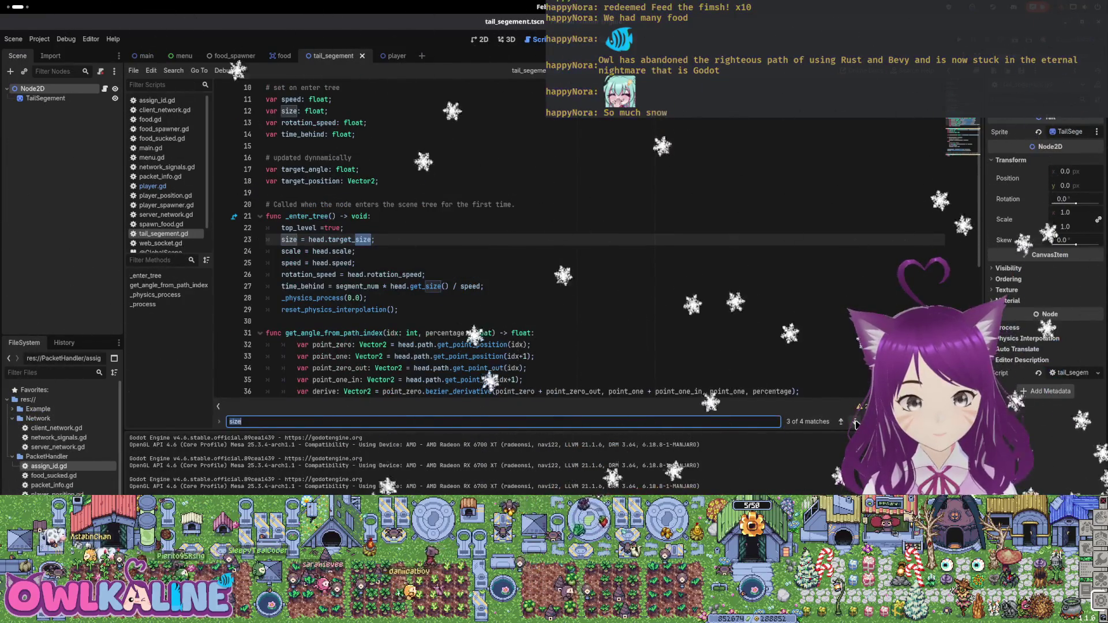
pyautogui.click(856, 422)
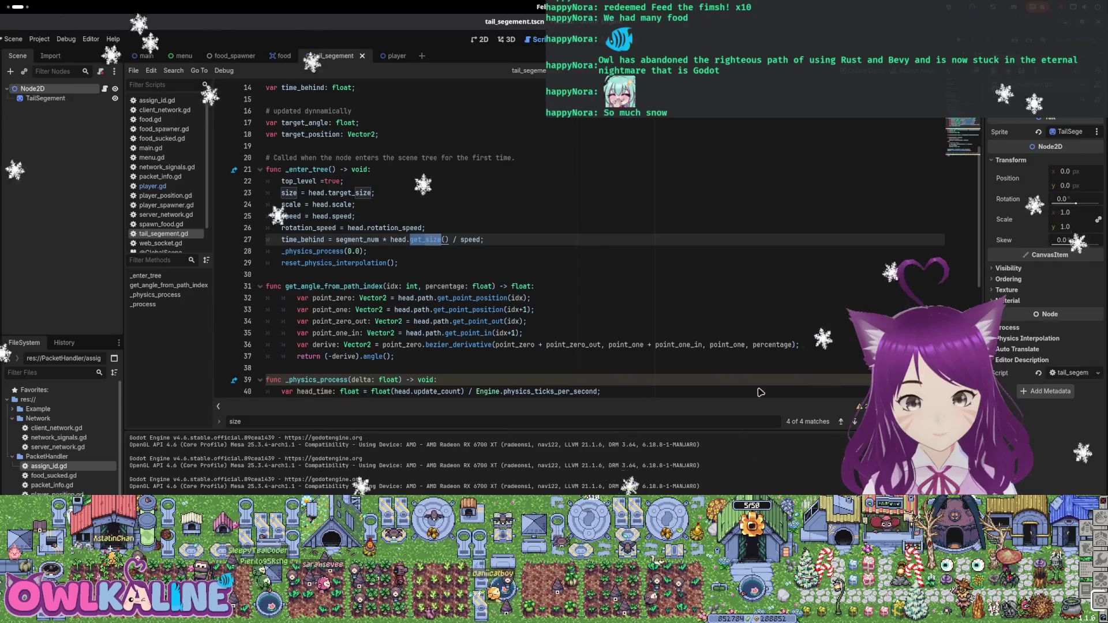
pyautogui.moveTo(384, 194); pyautogui.dragTo(248, 196)
# Delete the size assignment line and the unused size declaration
pyautogui.press('BackSpace')
pyautogui.press('BackSpace')
pyautogui.press('Up')
pyautogui.press('Up')
pyautogui.press('Up')
pyautogui.press('Up')
pyautogui.press('Up')
pyautogui.scroll(-2, 372, 151)
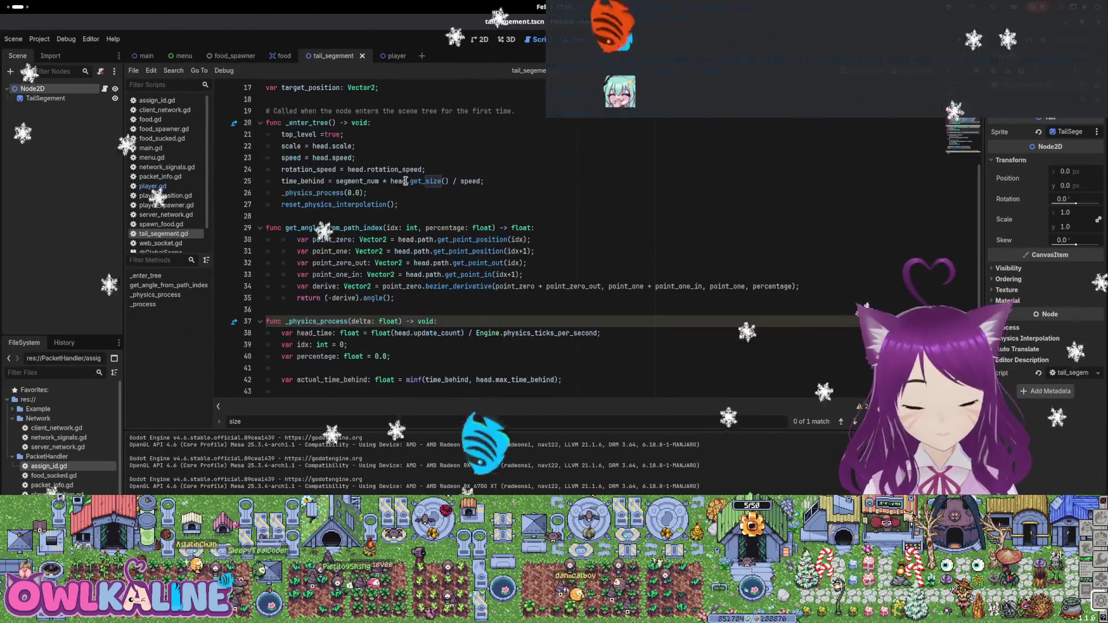
pyautogui.scroll(-5, 397, 266)
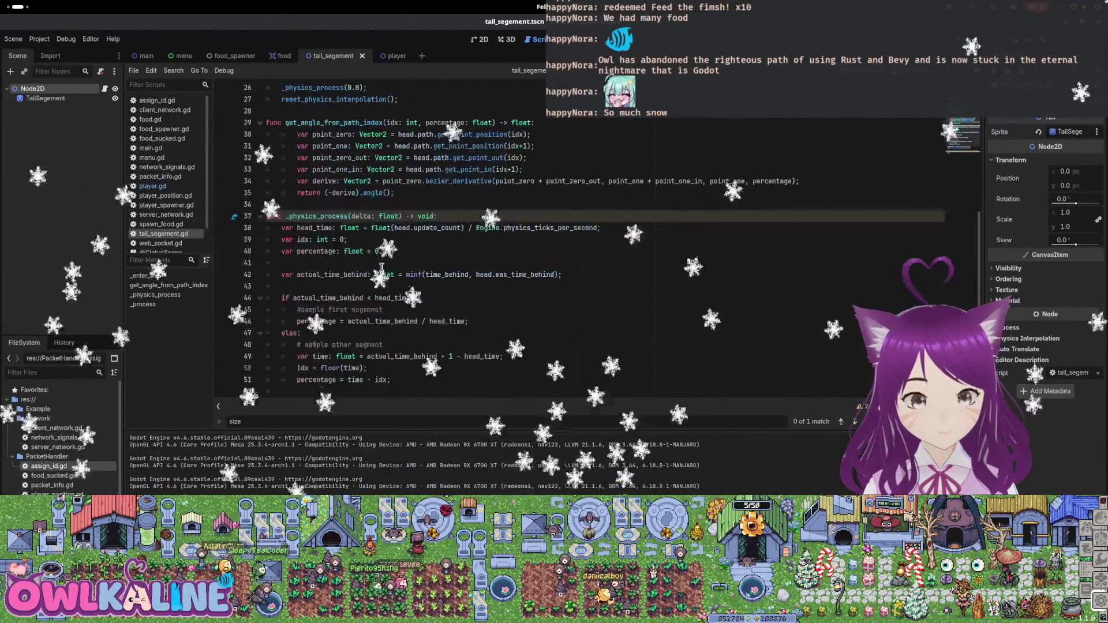
pyautogui.scroll(8, 382, 264)
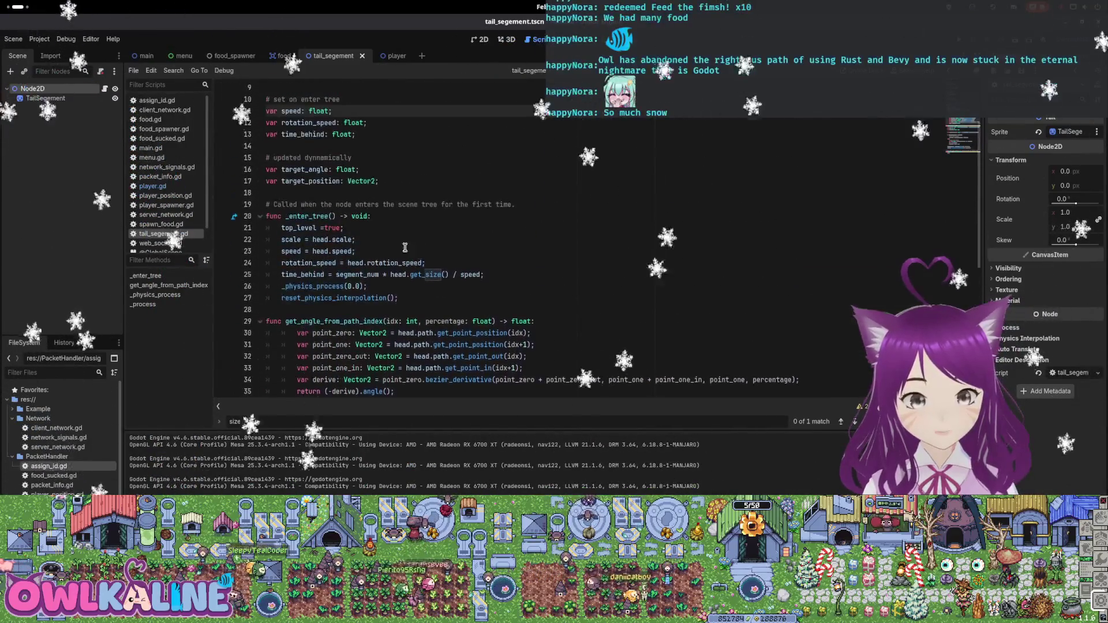
# Highlight every use of time_behind, then bring up the desktop activities overview
pyautogui.doubleClick(298, 275)
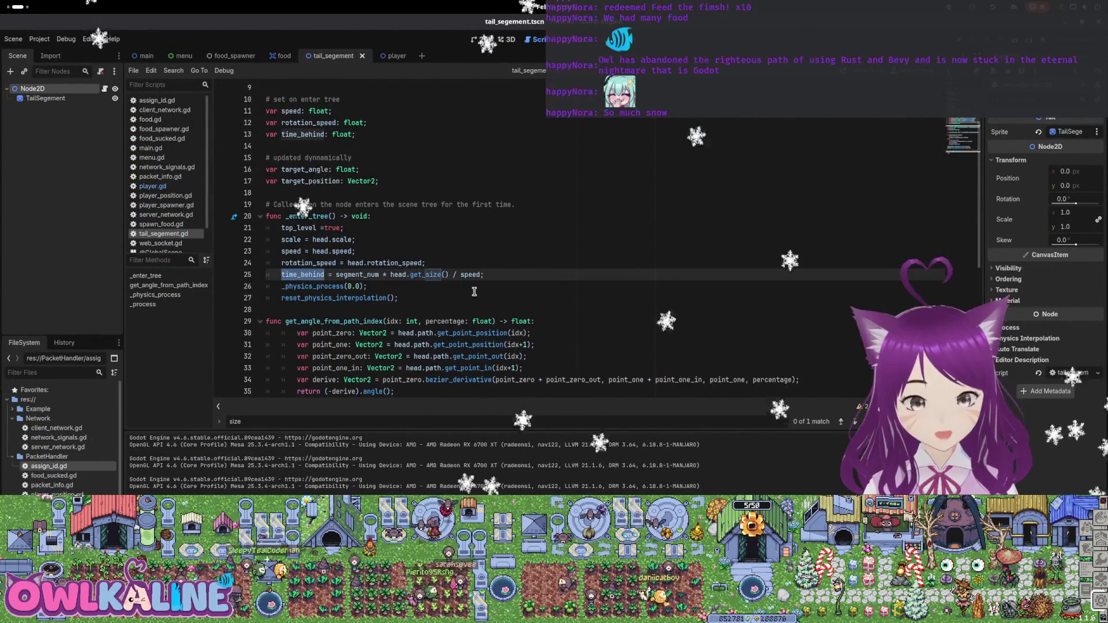
pyautogui.scroll(-1, 404, 254)
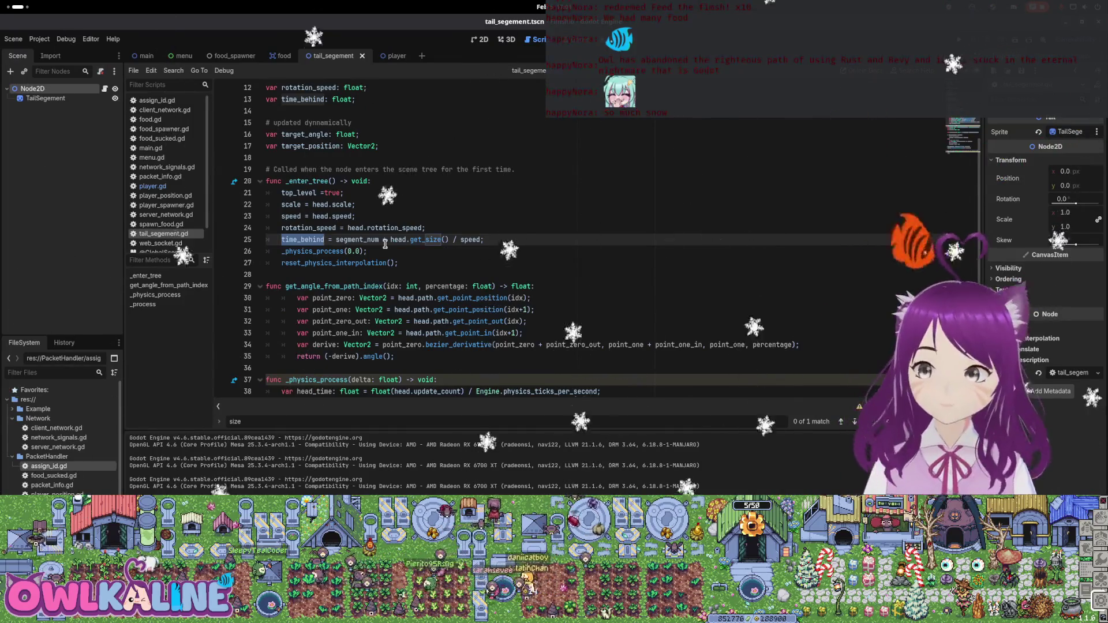
pyautogui.press('super')
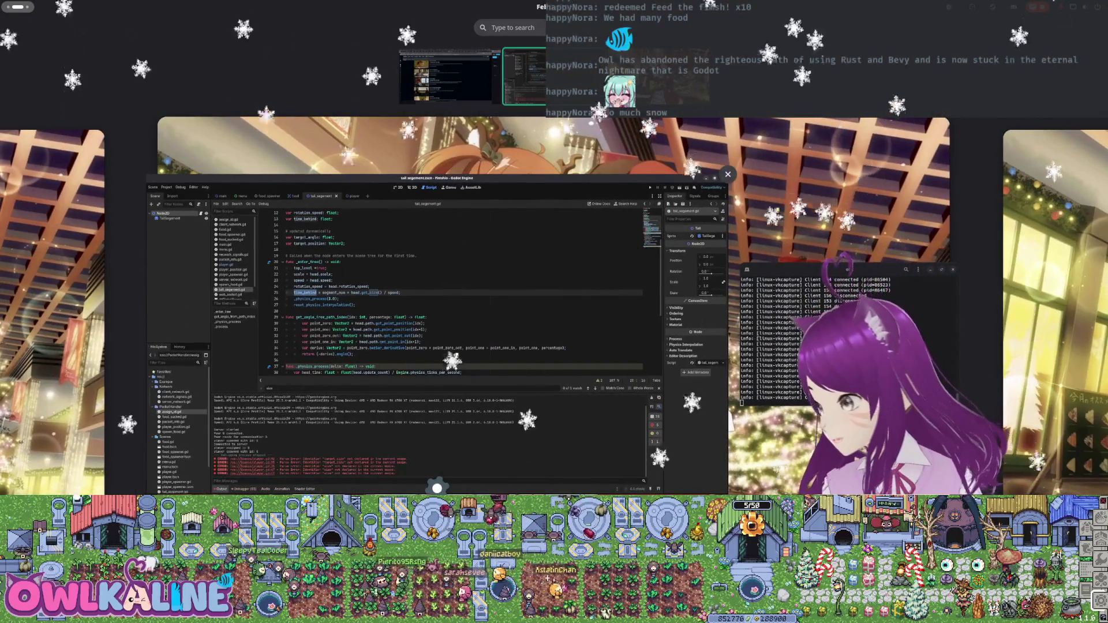
pyautogui.press('super')
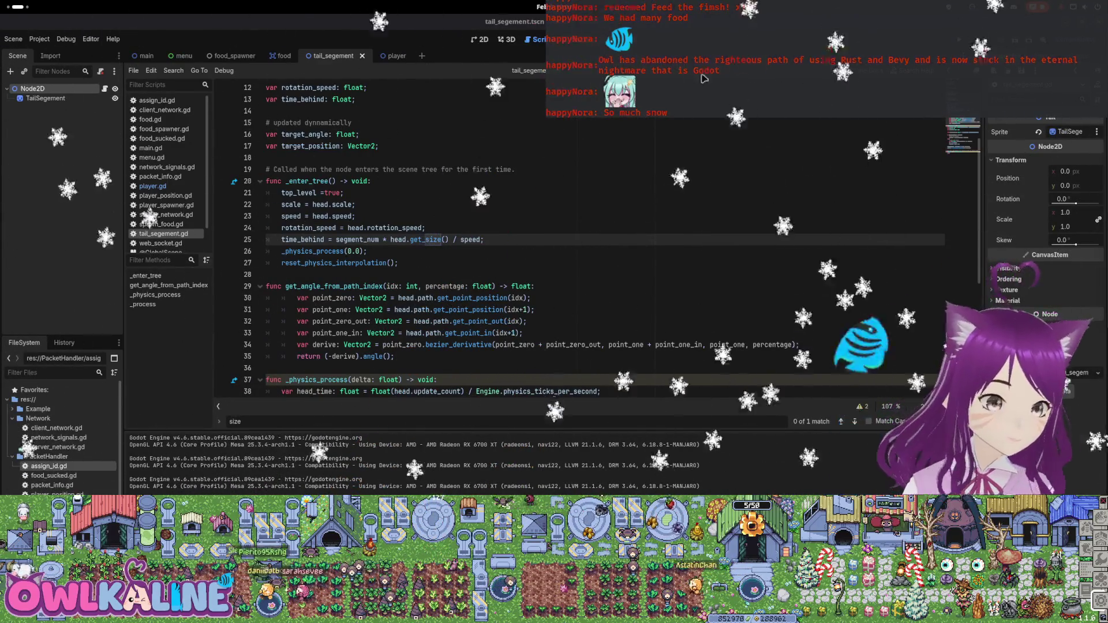
pyautogui.click(435, 253)
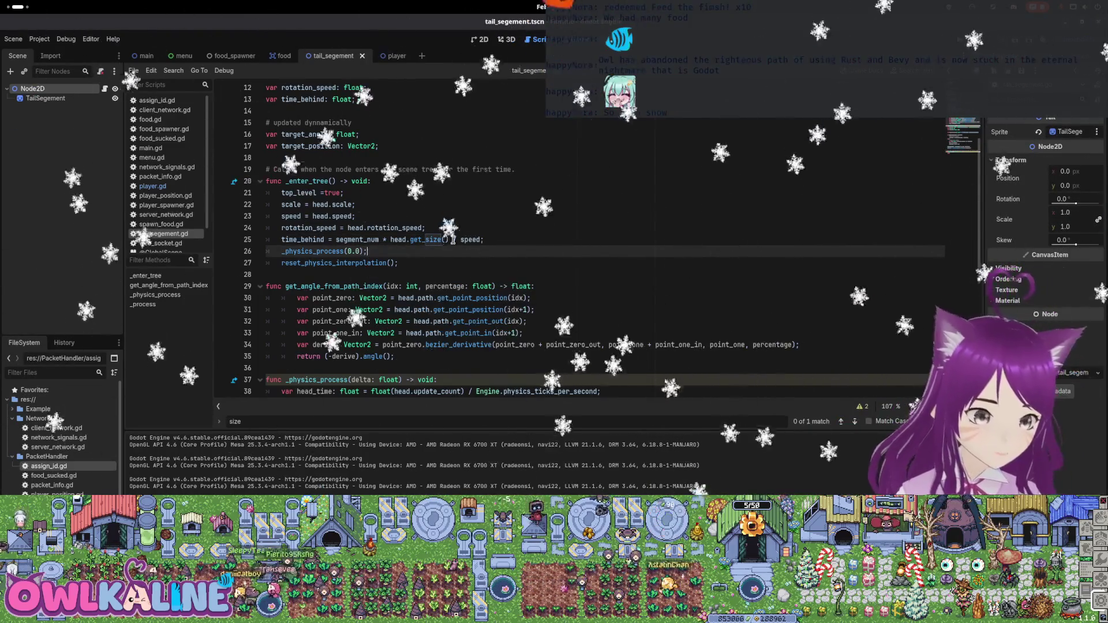
pyautogui.scroll(-4, 409, 300)
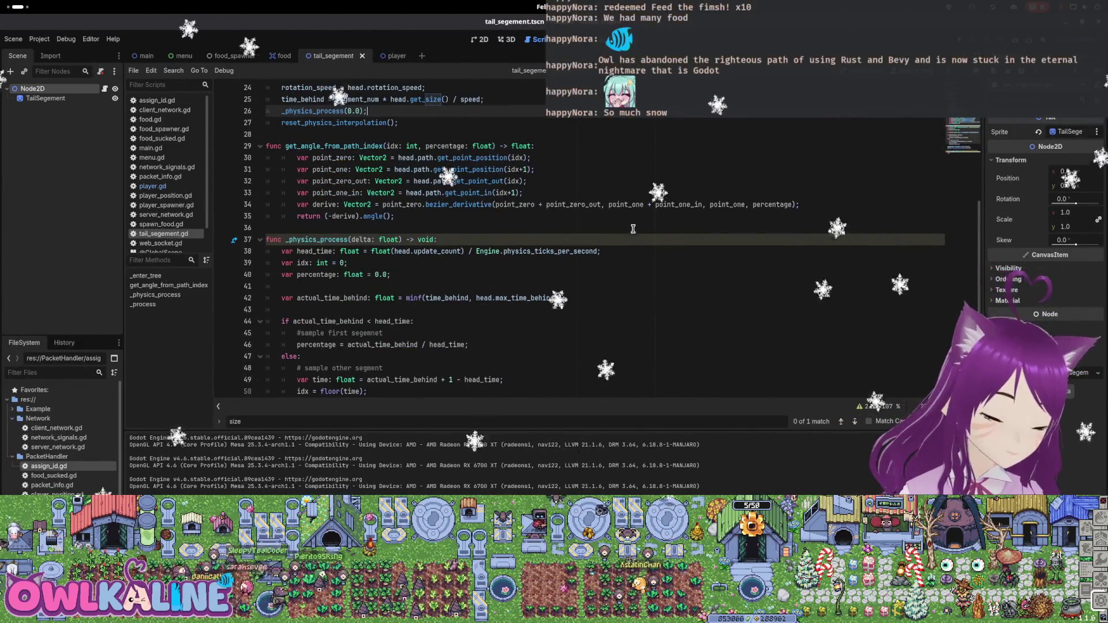
pyautogui.scroll(-2, 434, 266)
pyautogui.scroll(-1, 441, 248)
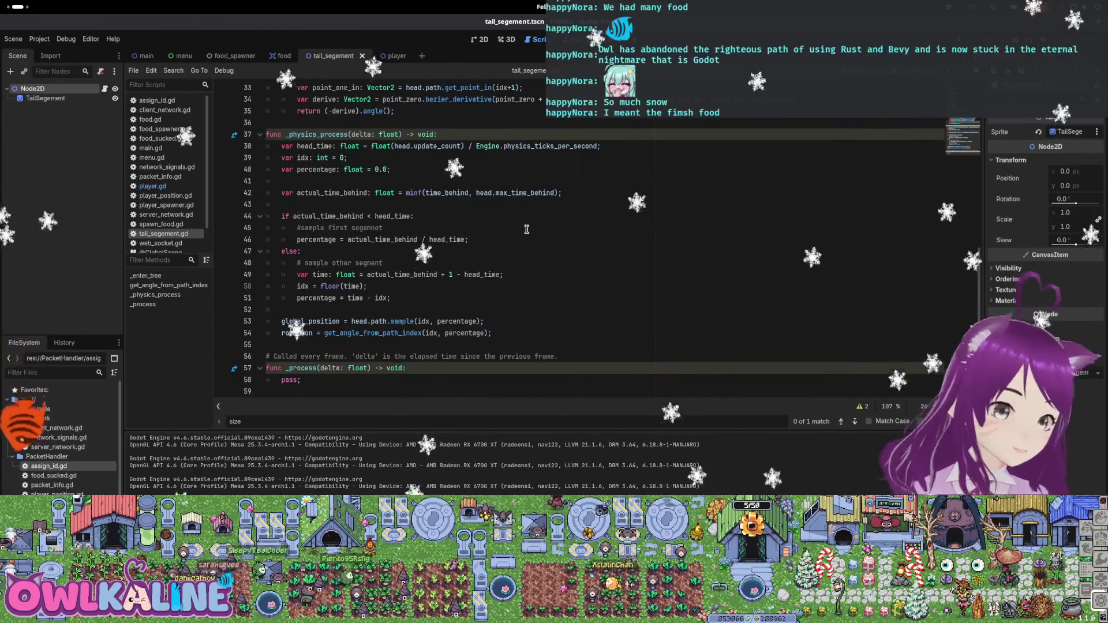
pyautogui.press('super')
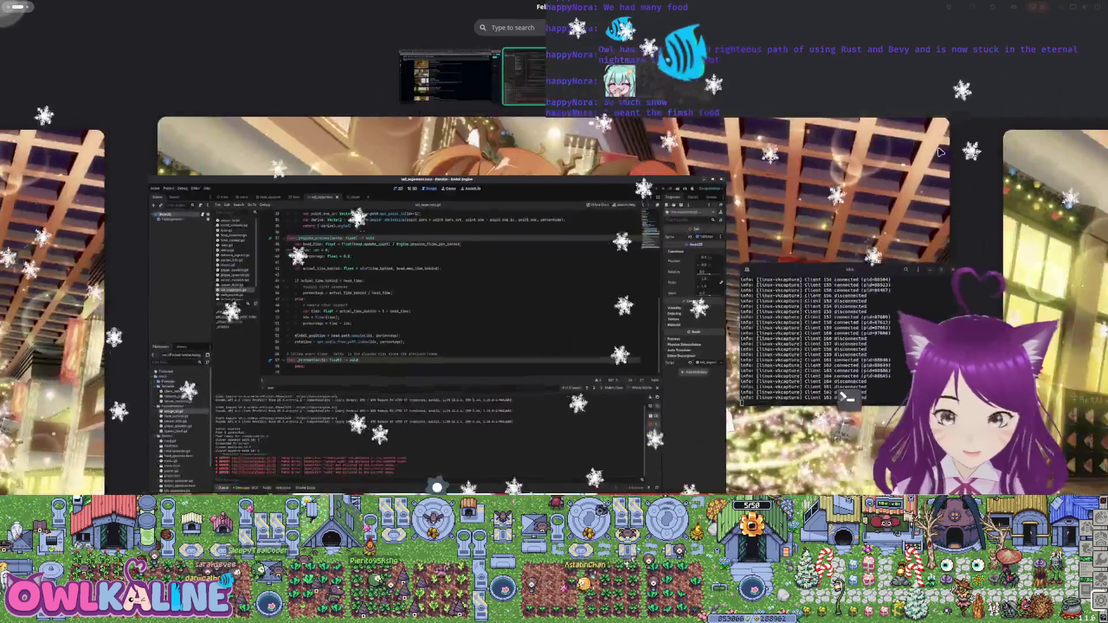
pyautogui.press('super')
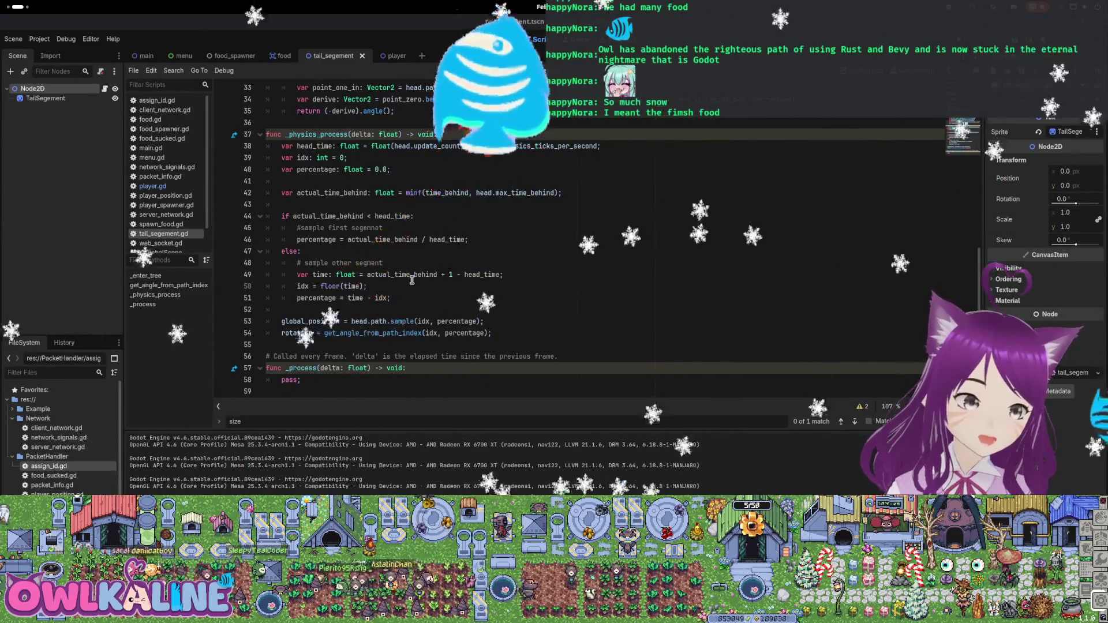
pyautogui.scroll(10, 356, 245)
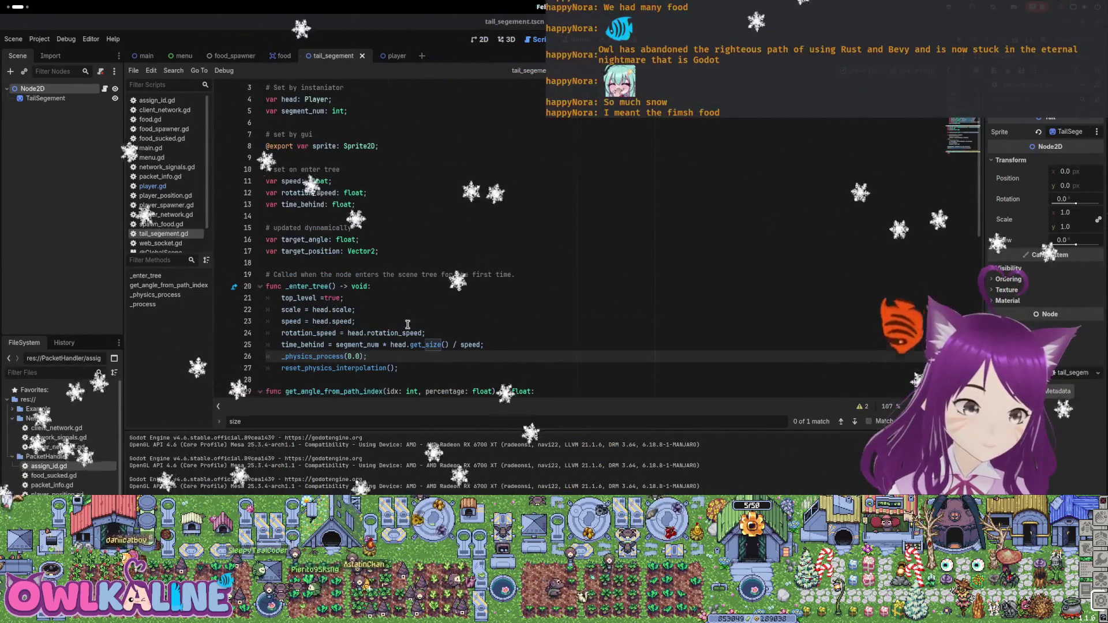
pyautogui.scroll(-2, 421, 346)
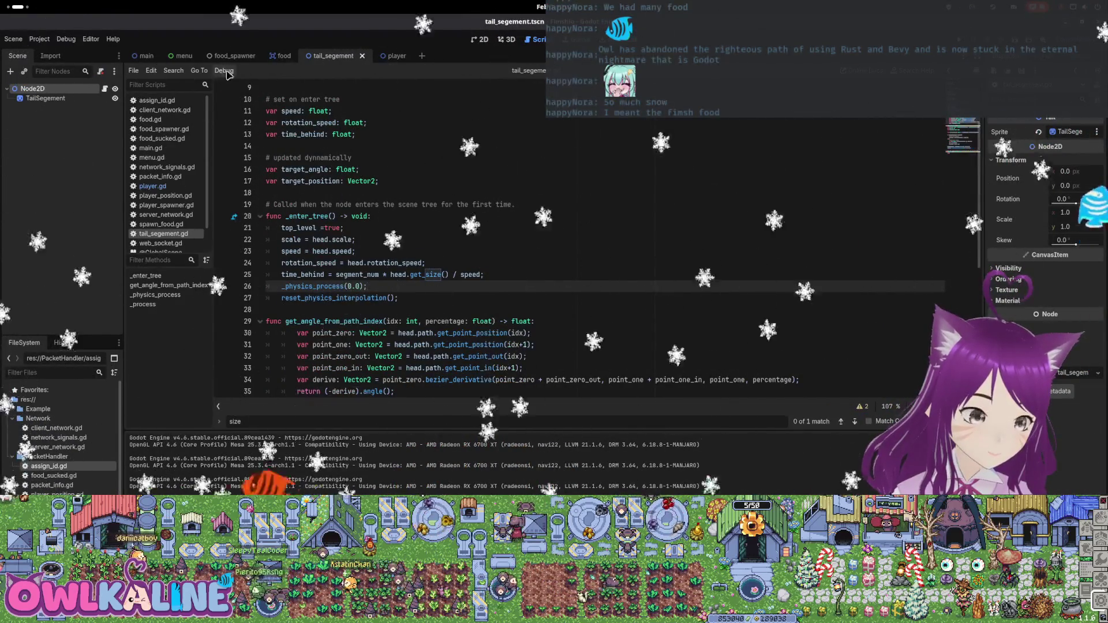
pyautogui.scroll(-6, 395, 272)
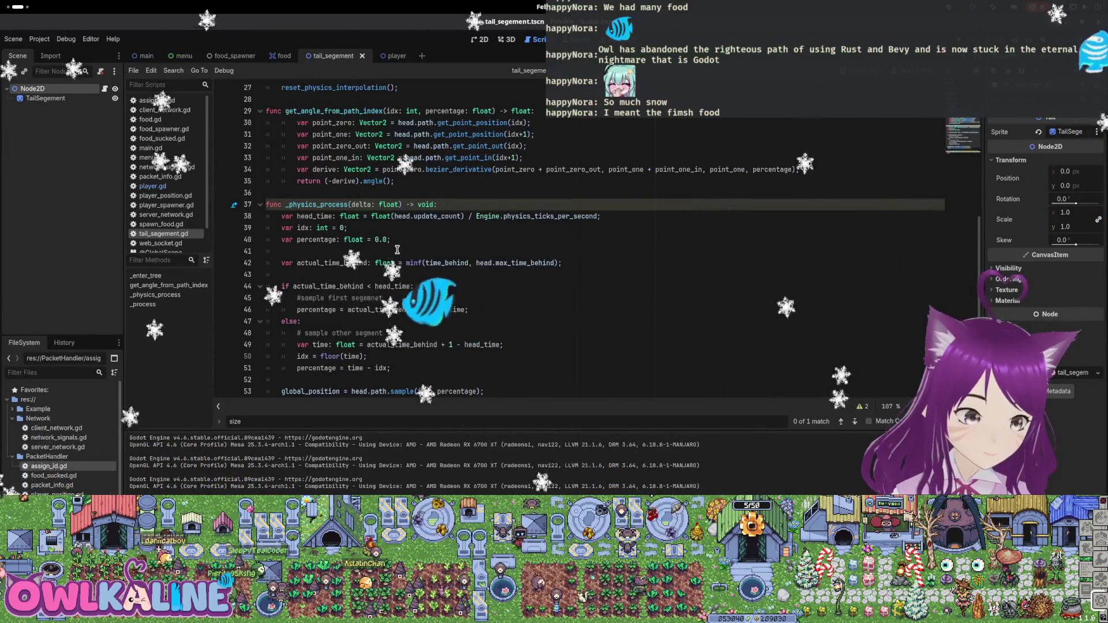
pyautogui.scroll(-2, 397, 250)
pyautogui.scroll(9, 345, 260)
pyautogui.scroll(1, 340, 246)
pyautogui.click(397, 56)
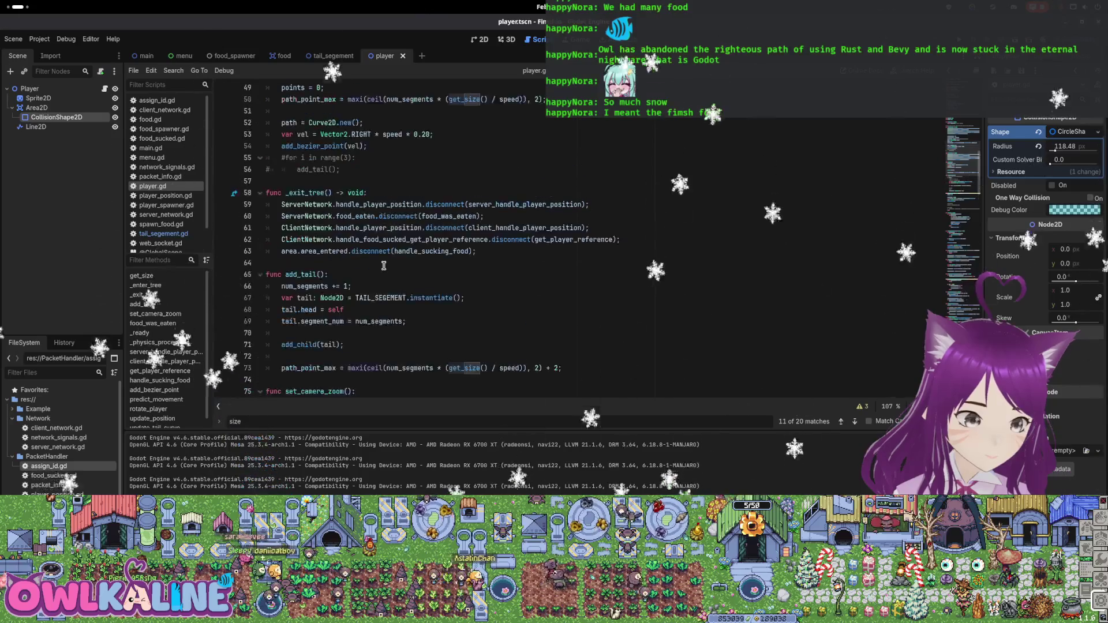
# Start a for loop over the children on a new line after set_camera_zoom in food_was_eaten
pyautogui.scroll(-3, 346, 277)
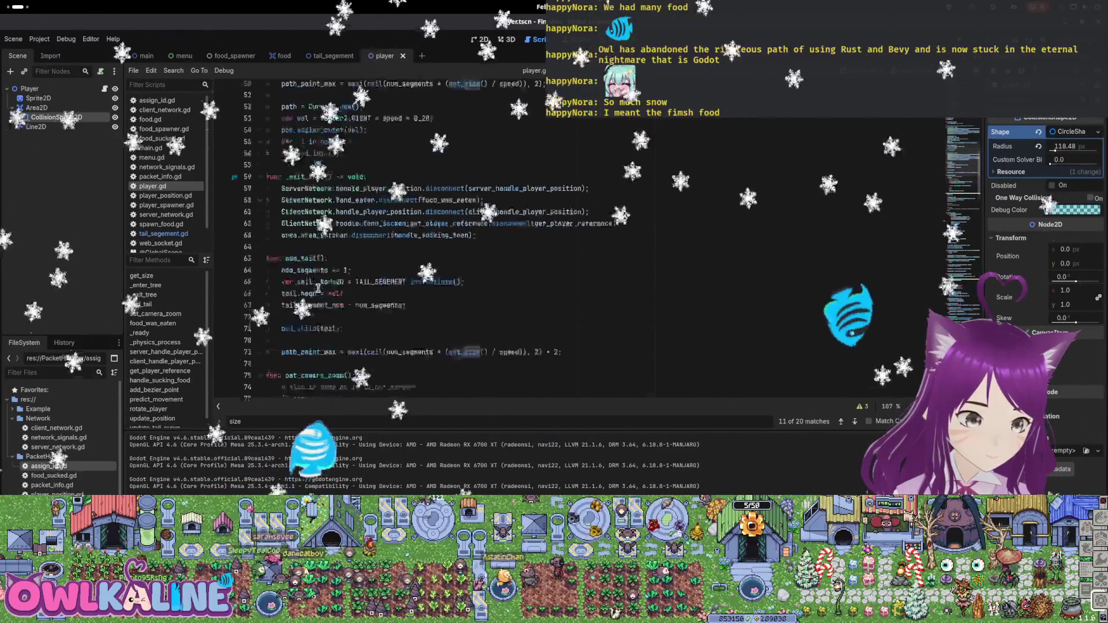
pyautogui.scroll(-5, 316, 323)
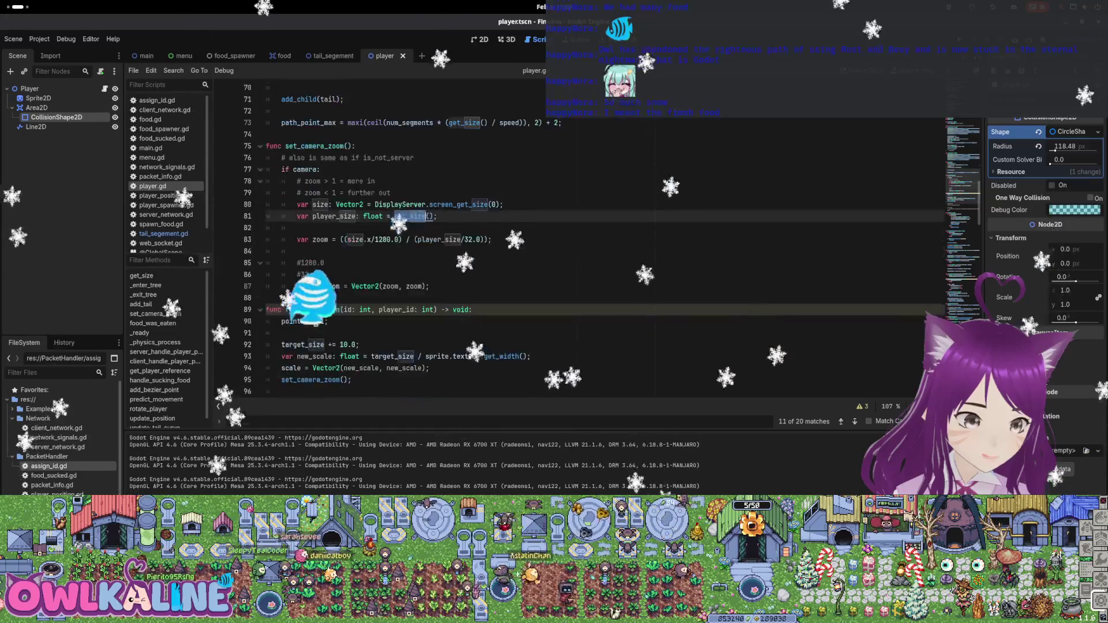
pyautogui.scroll(7, 375, 315)
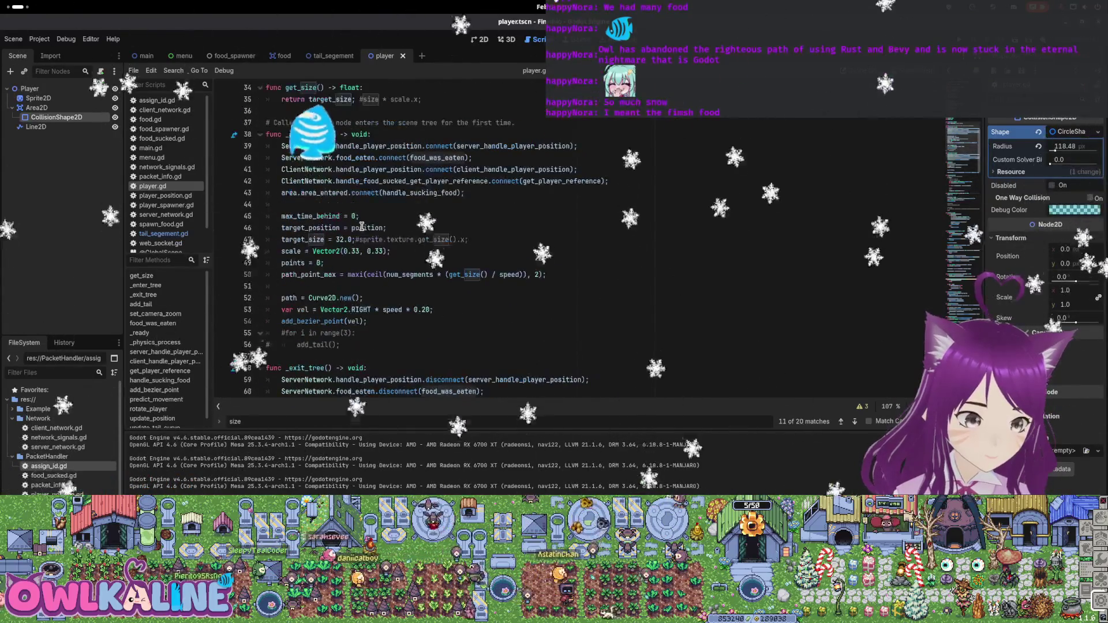
pyautogui.scroll(-10, 435, 210)
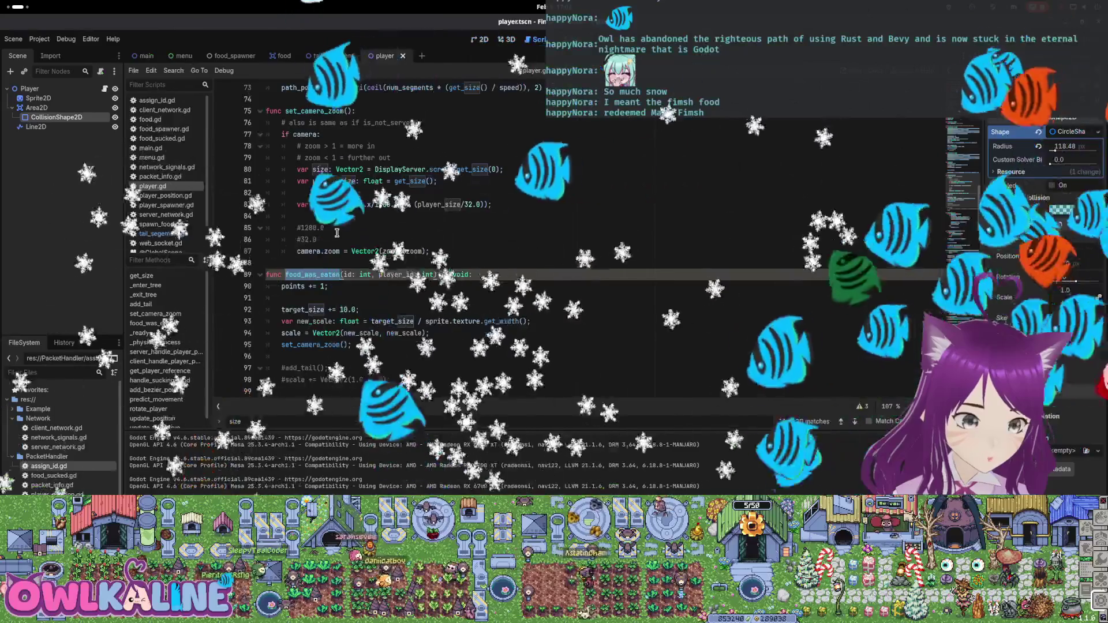
pyautogui.click(348, 274)
pyautogui.press('Return')
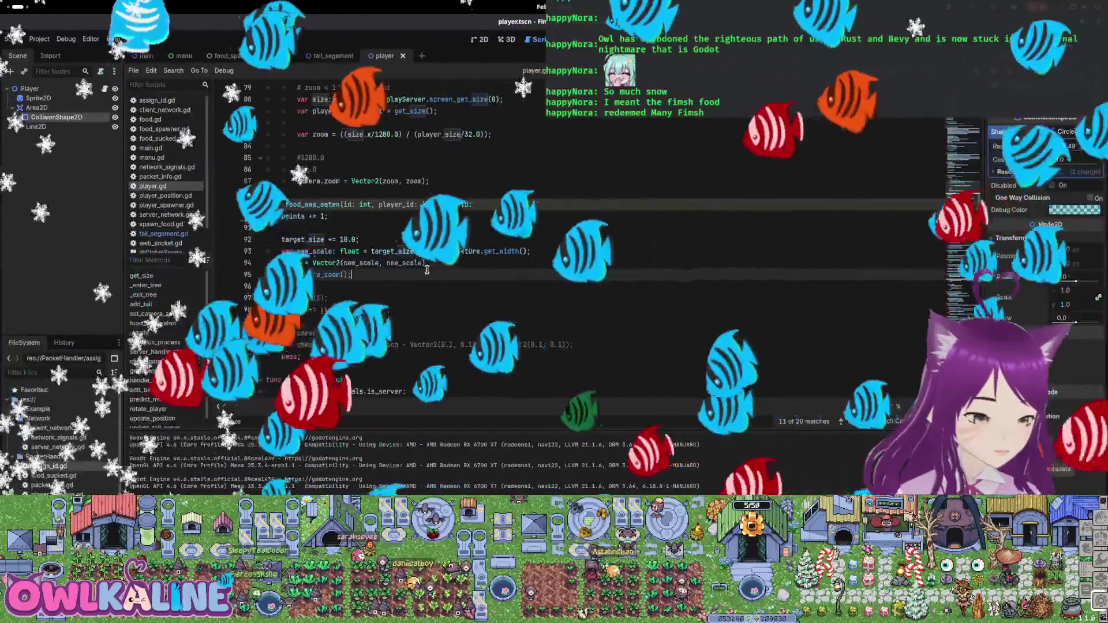
pyautogui.write('f')
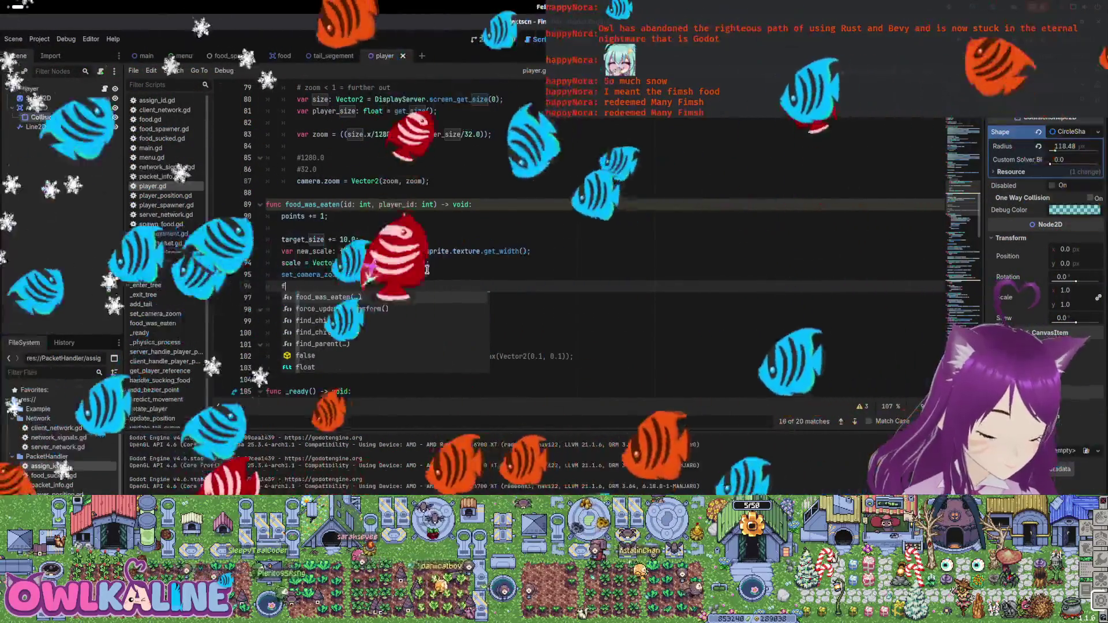
pyautogui.write('hil')
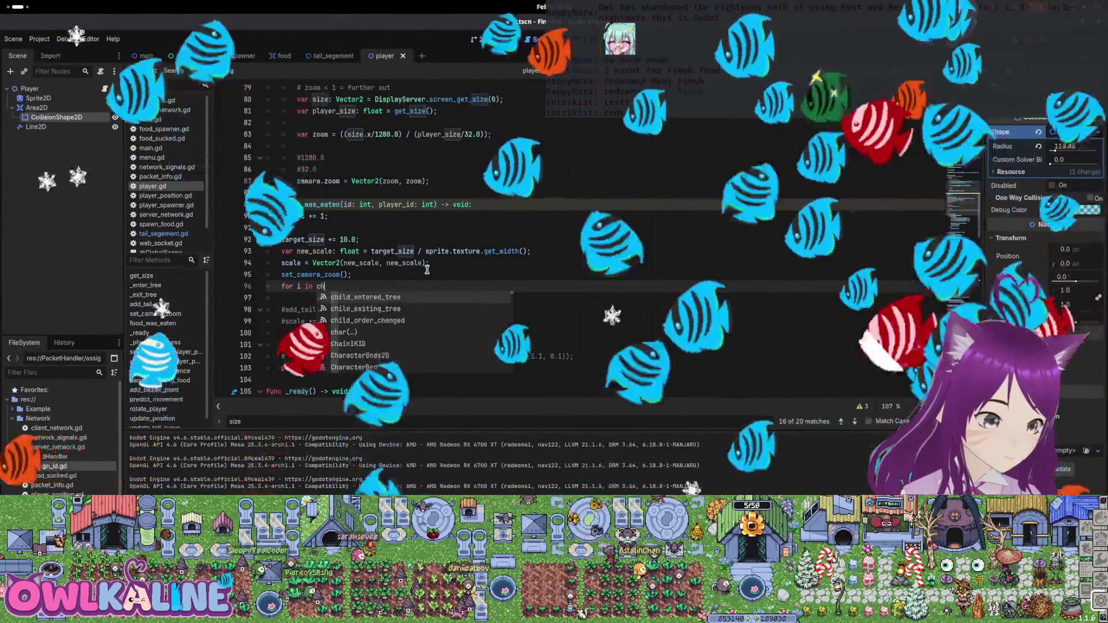
pyautogui.press('Down')
pyautogui.press('Down')
pyautogui.press('Down')
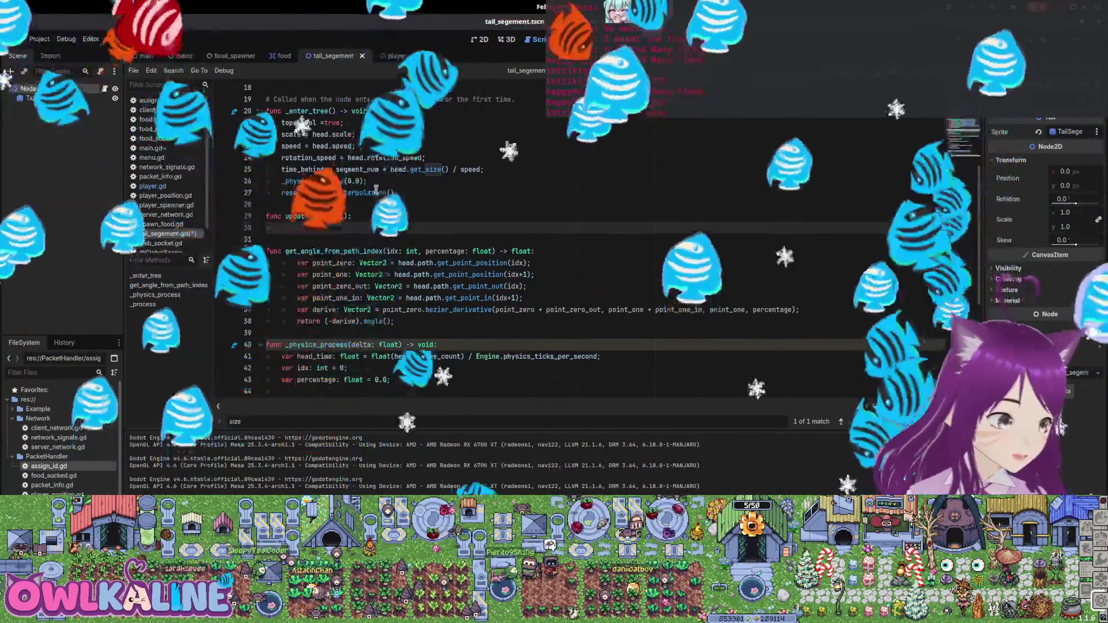
# Paste the time_behind calculation into update_segment, add 'if child is Tail' in player.gd, and run the game
pyautogui.moveTo(439, 180); pyautogui.dragTo(485, 167)
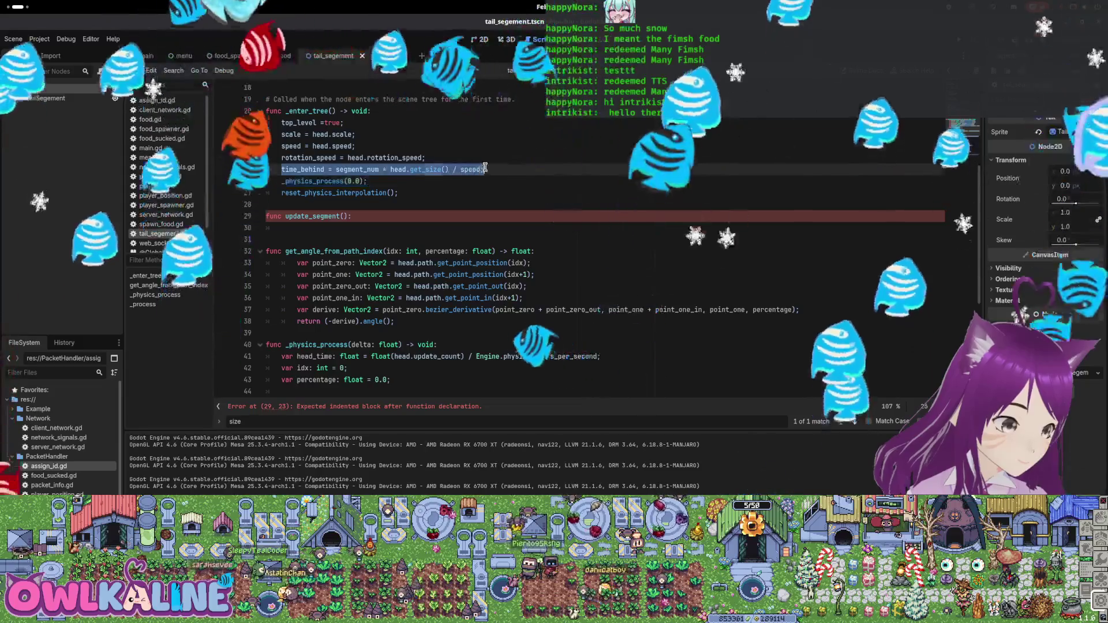
pyautogui.write('time_behind = segment_num * head.get_size() / speed;')
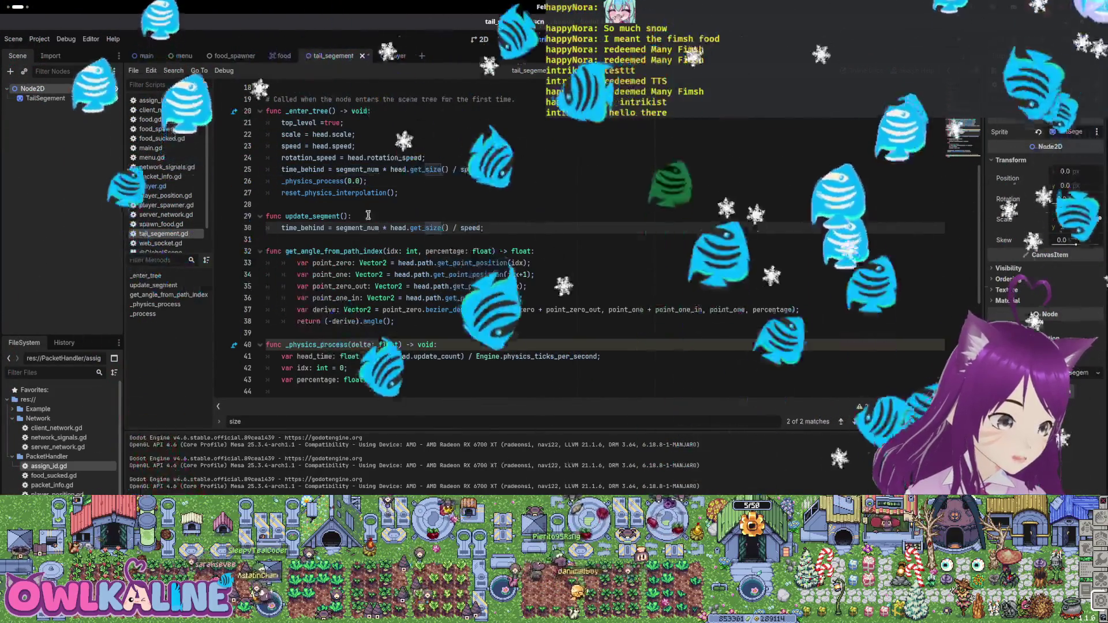
pyautogui.click(396, 55)
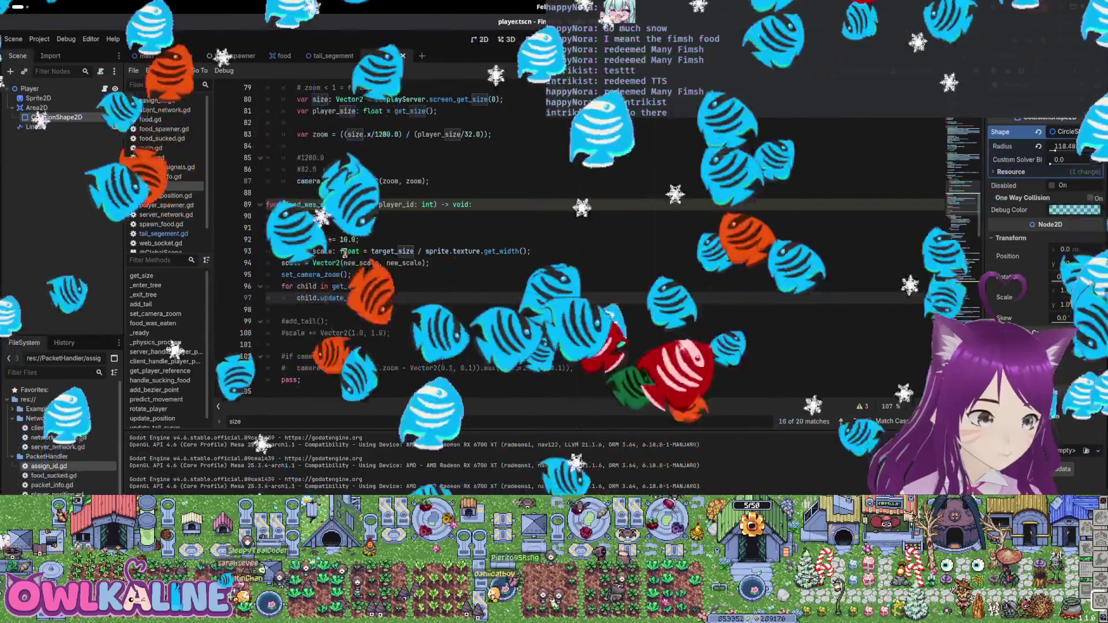
pyautogui.write('f child is Ta')
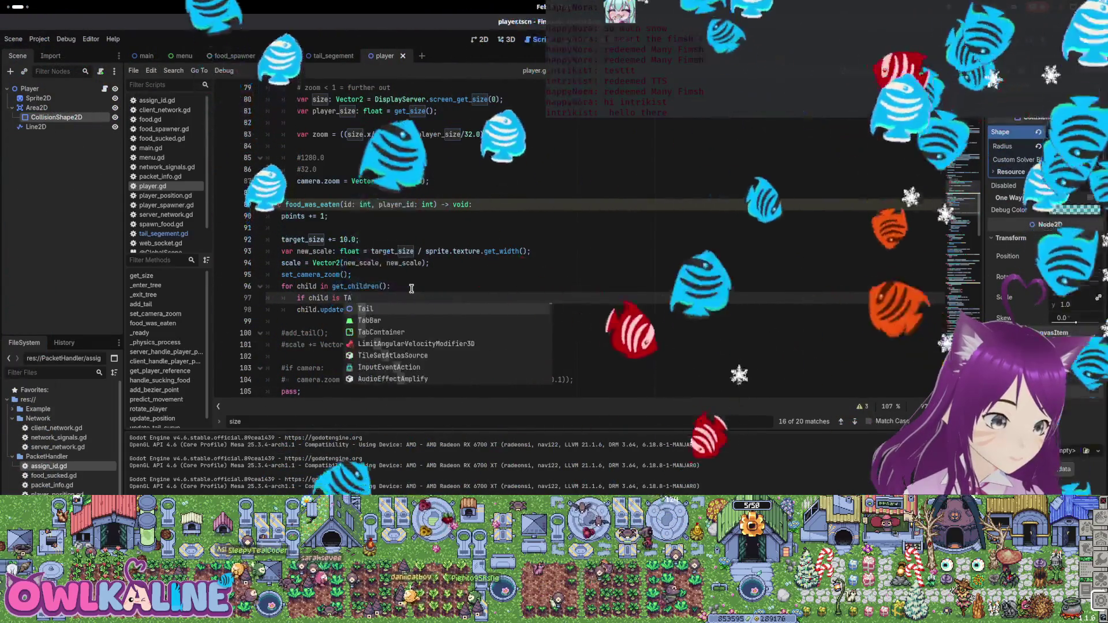
pyautogui.write('il:')
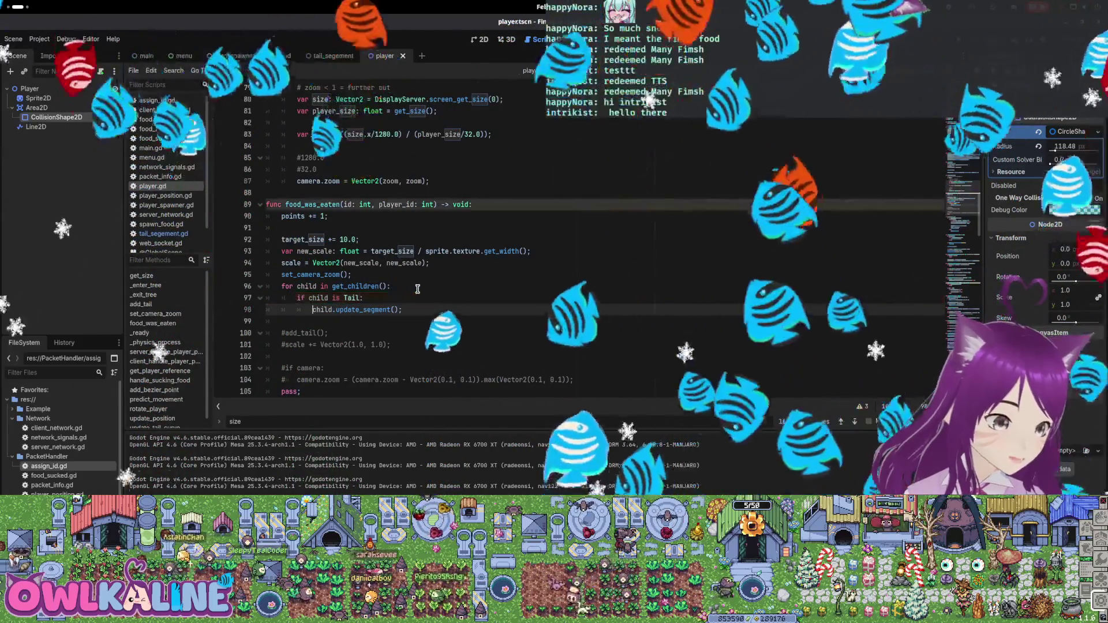
pyautogui.press('F5')
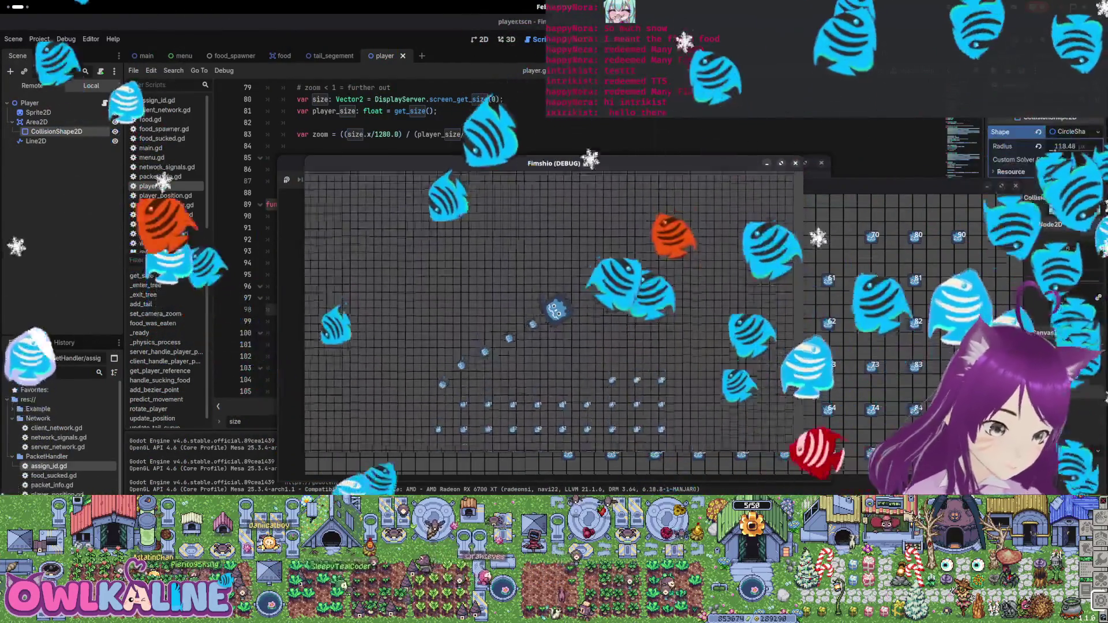
# Stop the game, add a 'scale =' head scale line to update_segment, and relaunch the project
pyautogui.press('F8')
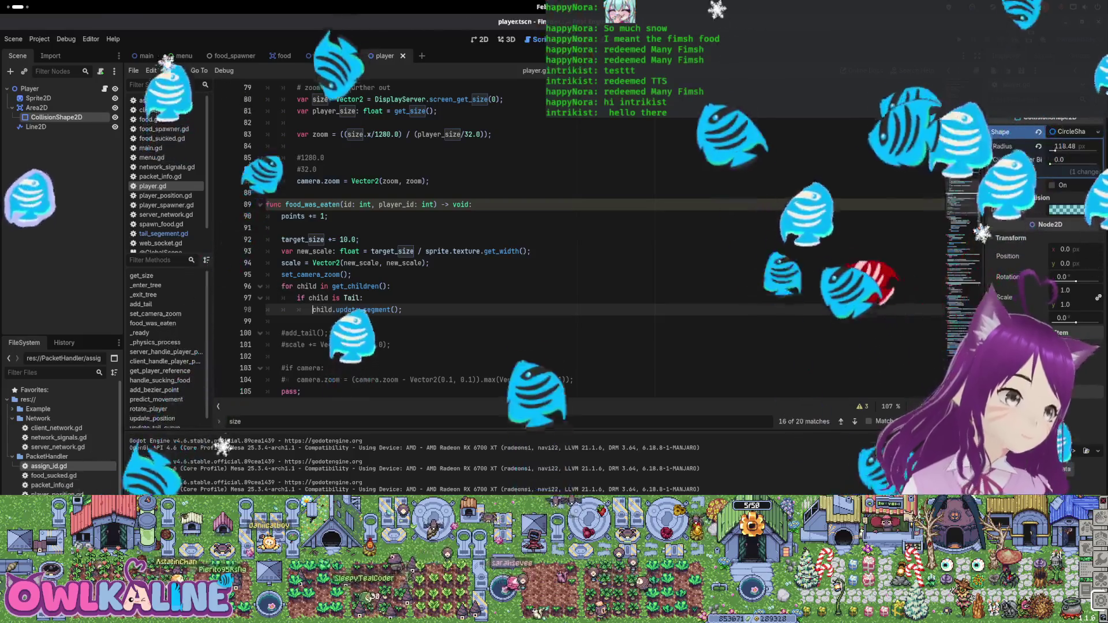
pyautogui.click(336, 56)
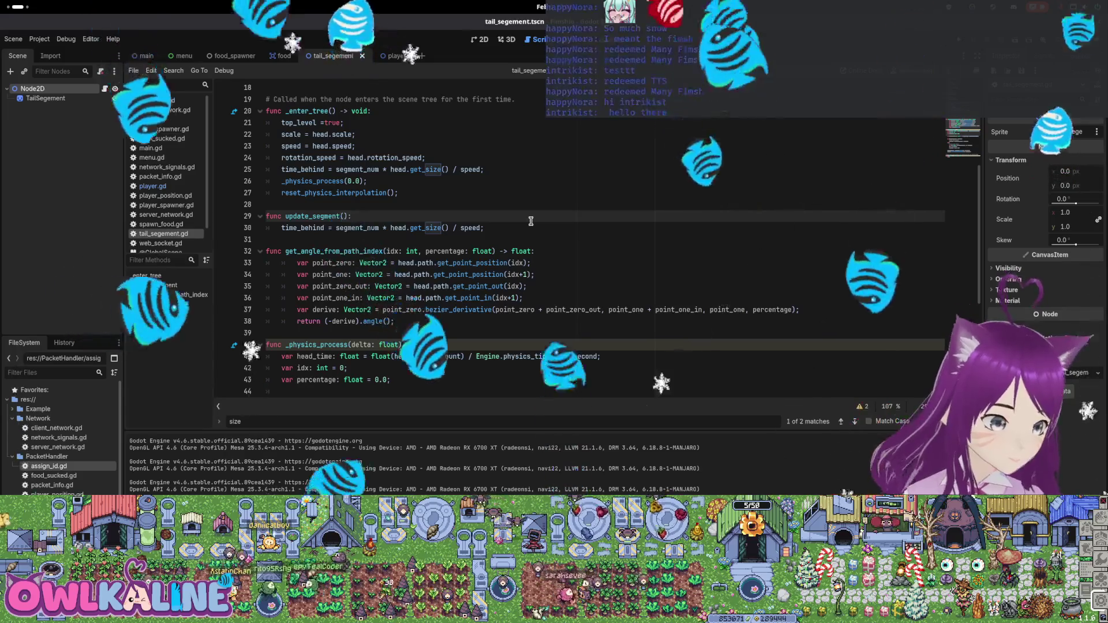
pyautogui.write('scale = head.scale;')
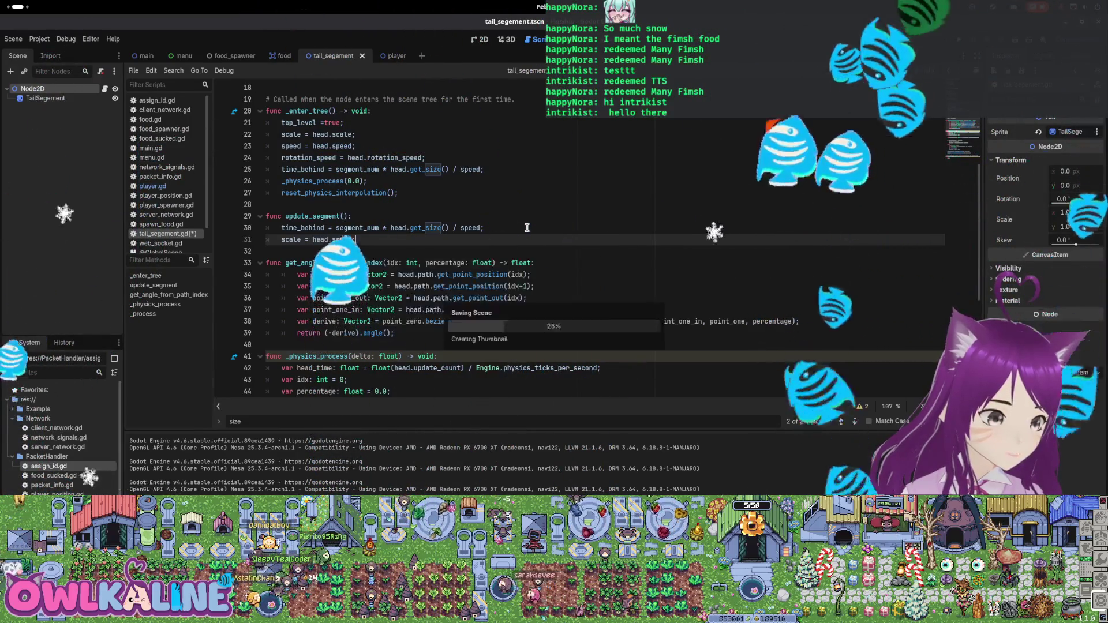
pyautogui.press('F5')
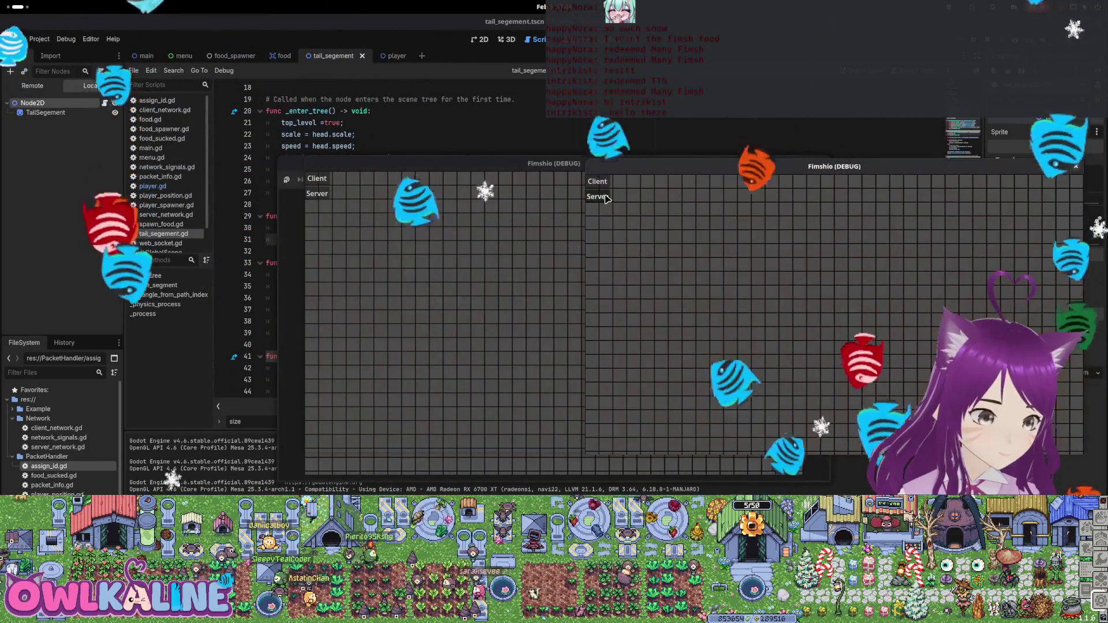
pyautogui.click(597, 197)
pyautogui.click(317, 178)
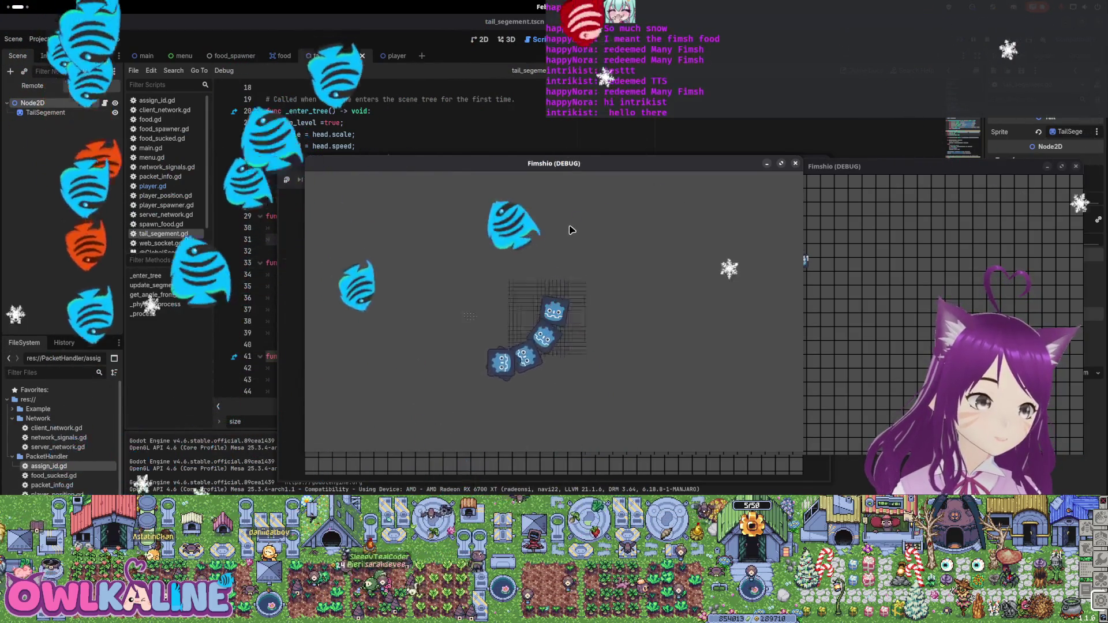
pyautogui.press('F8')
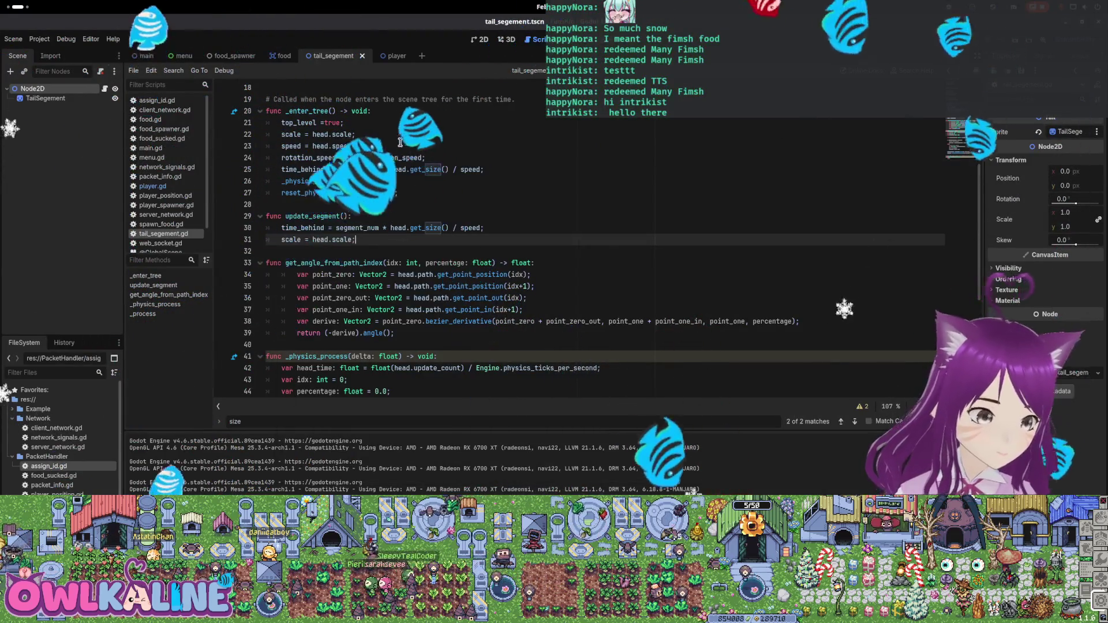
# In player.gd, paste the path_point_max recalculation on a new line after set_camera_zoom in food_was_eaten
pyautogui.click(152, 185)
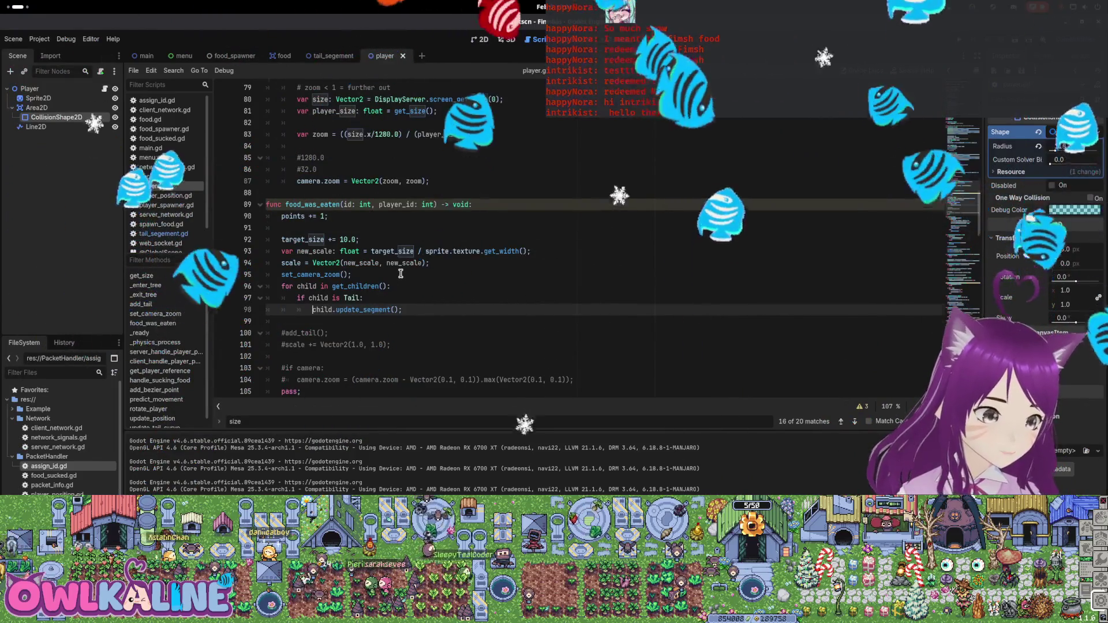
pyautogui.scroll(3, 427, 309)
pyautogui.scroll(-2, 438, 304)
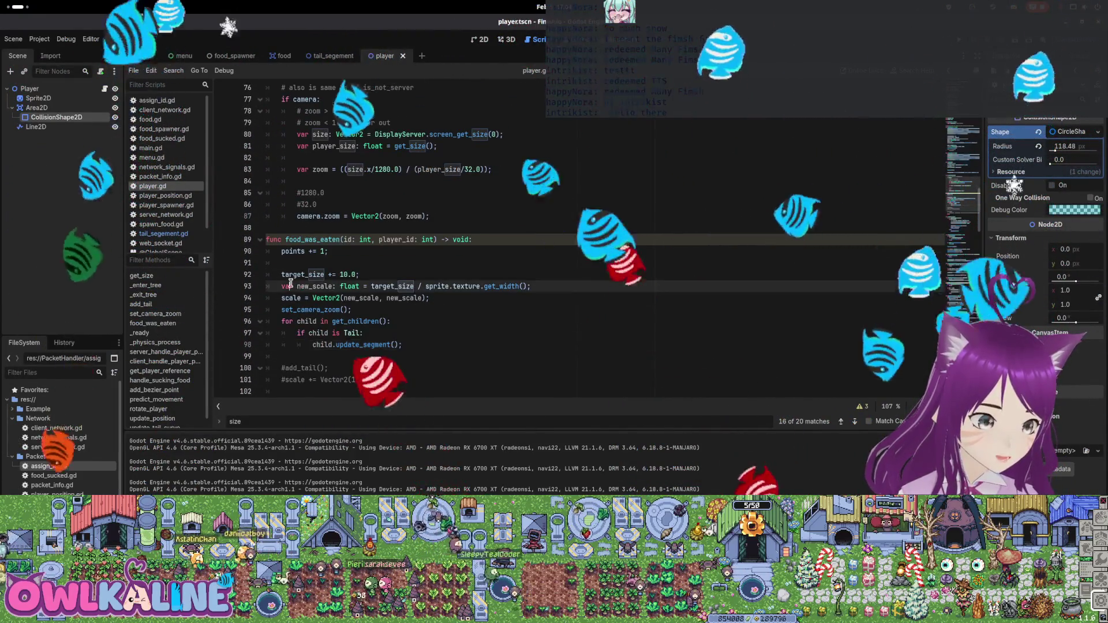
pyautogui.click(292, 286)
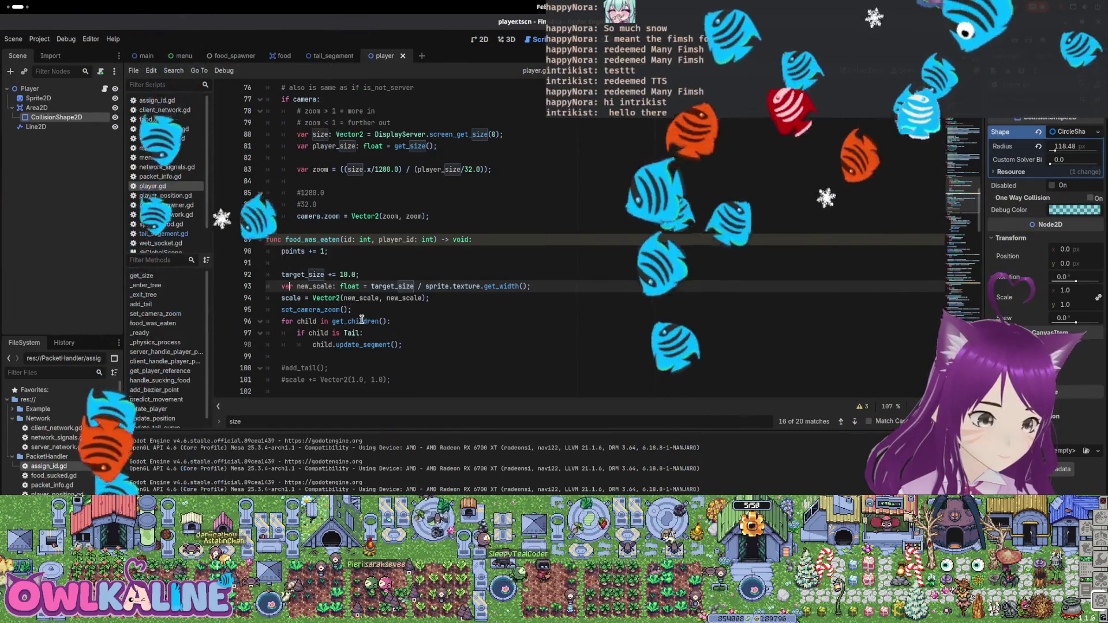
pyautogui.scroll(-9, 384, 280)
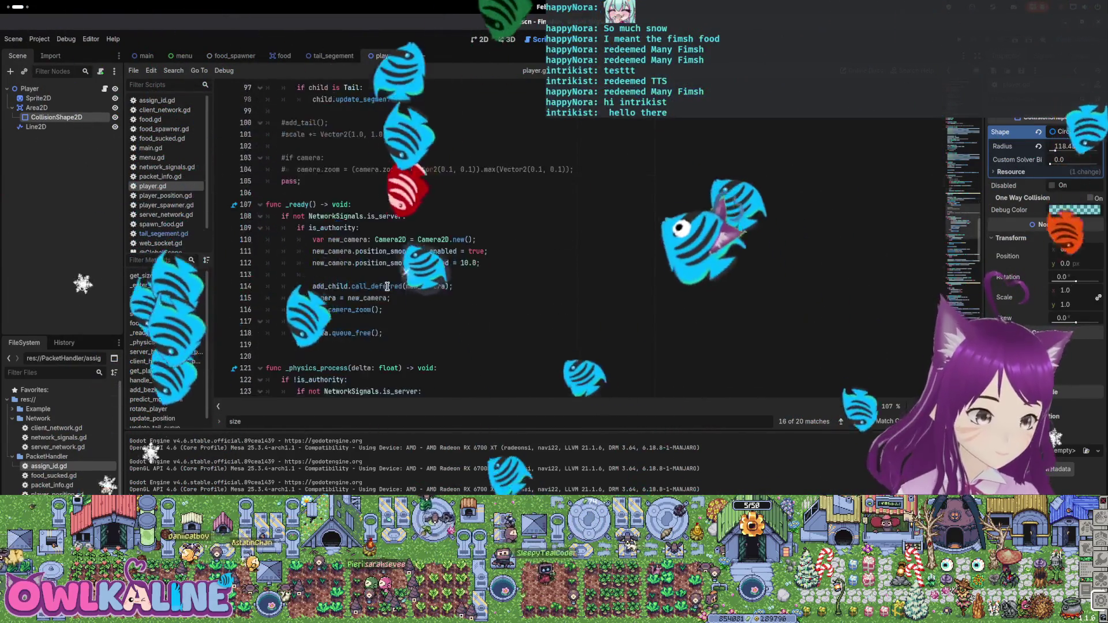
pyautogui.scroll(-6, 379, 248)
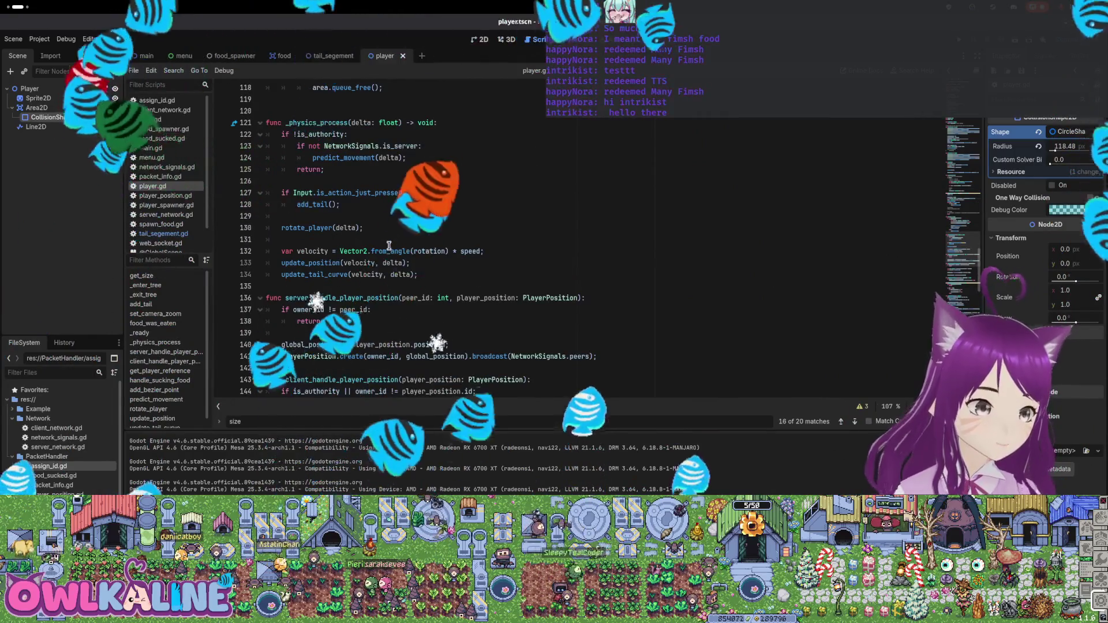
pyautogui.scroll(-9, 384, 242)
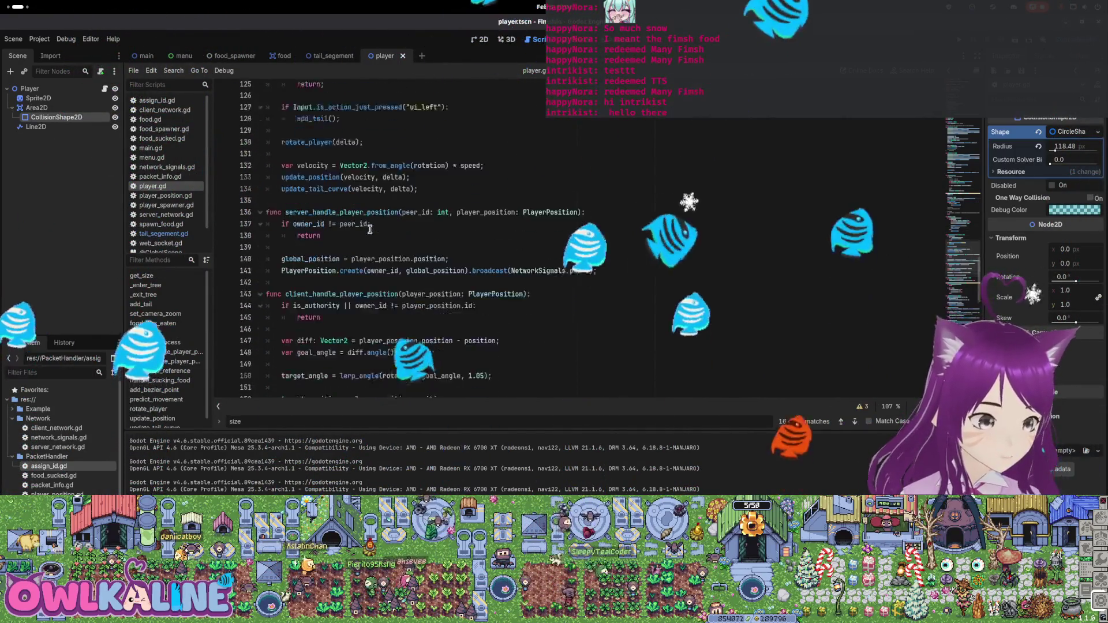
pyautogui.scroll(-12, 370, 232)
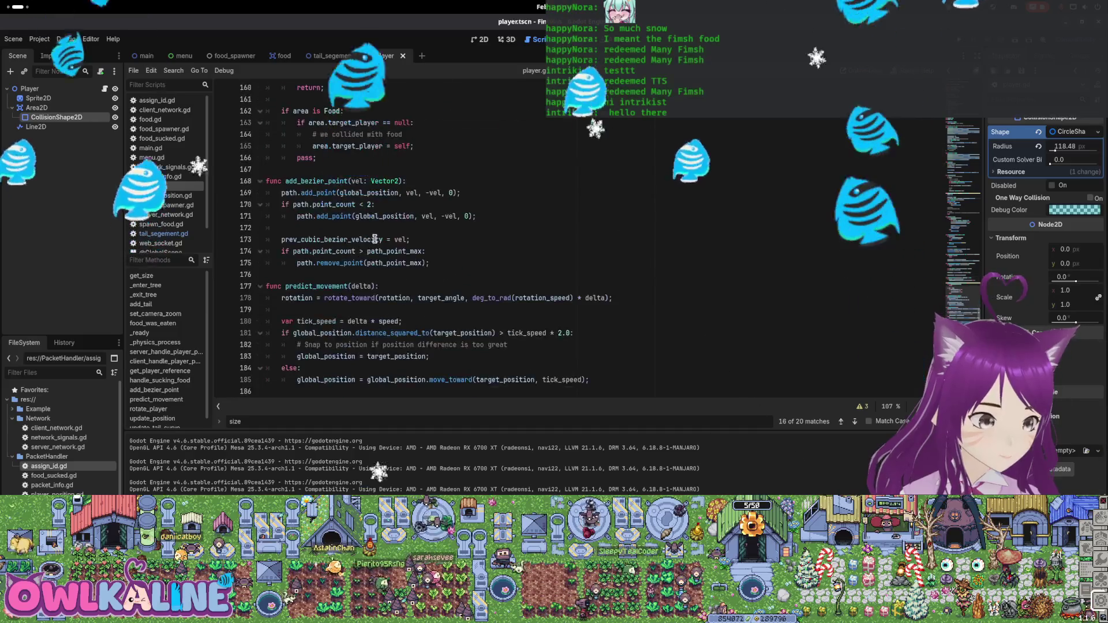
pyautogui.scroll(20, 371, 245)
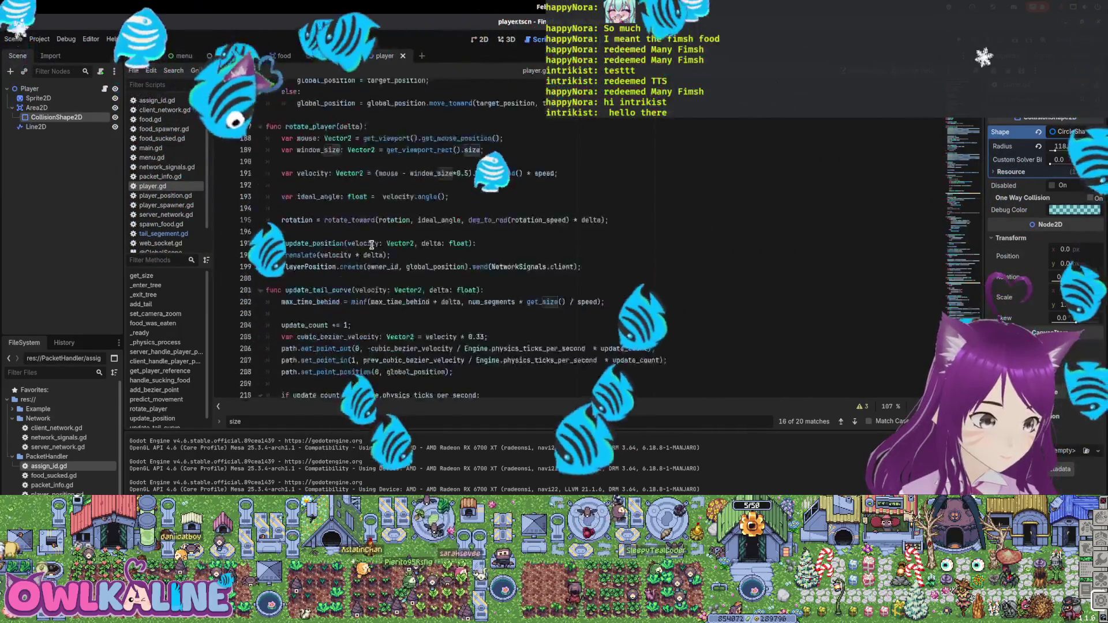
pyautogui.scroll(14, 349, 261)
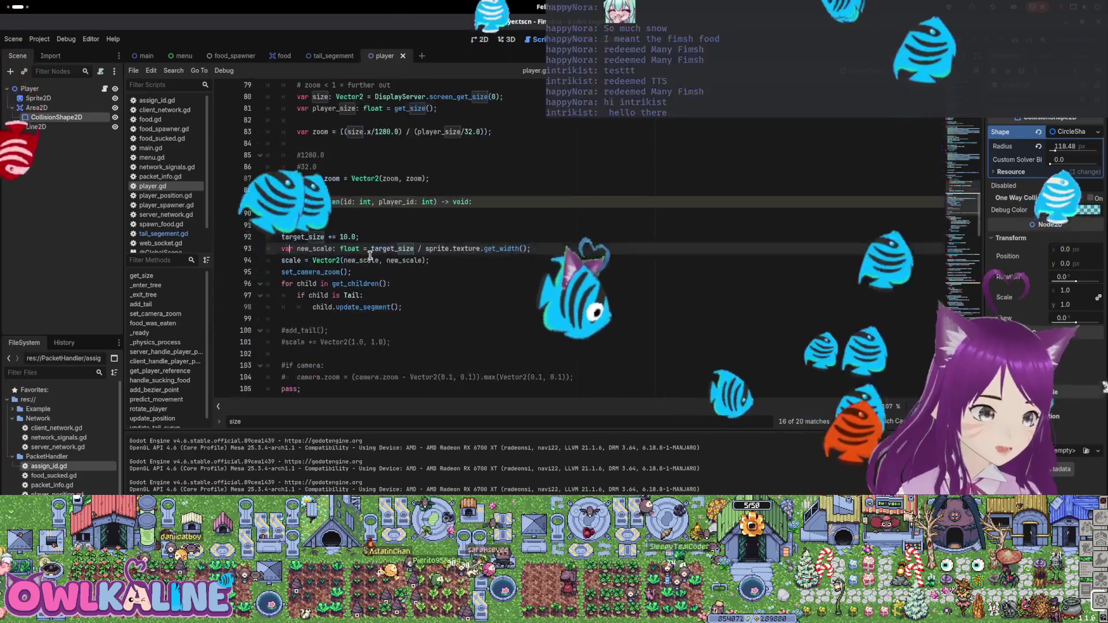
pyautogui.scroll(4, 349, 261)
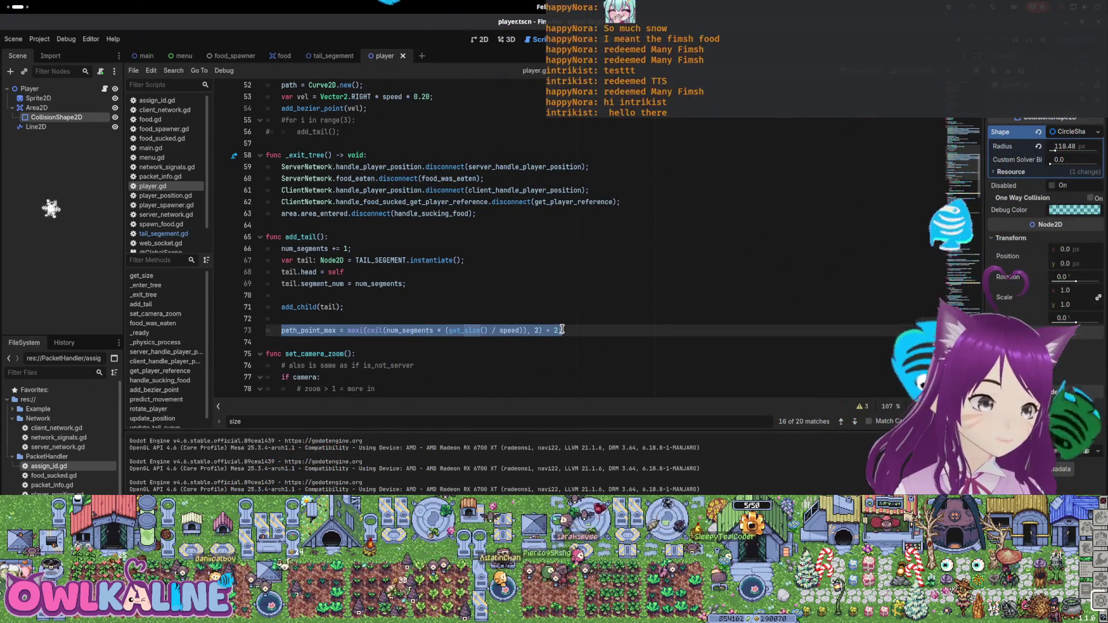
pyautogui.scroll(-8, 407, 332)
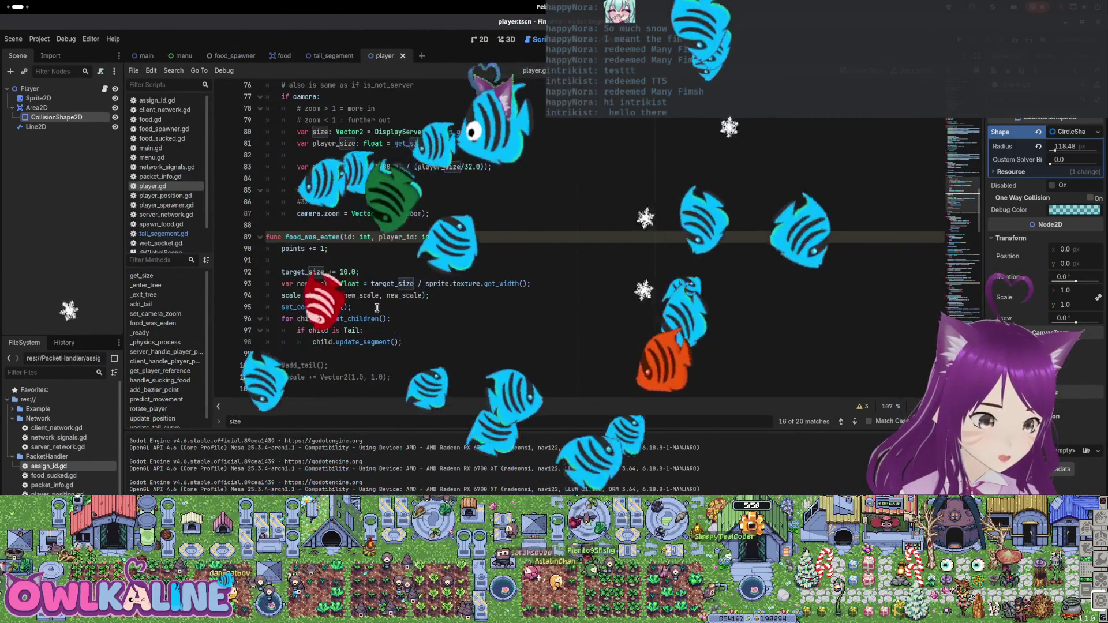
pyautogui.press('Return')
pyautogui.hotkey('ctrl', 'v')
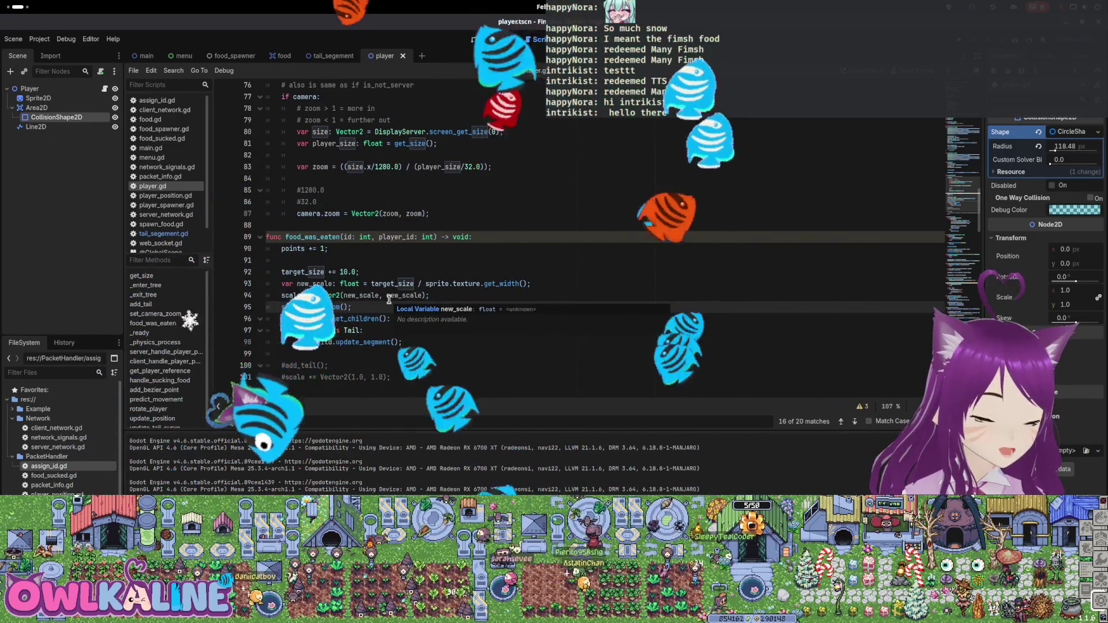
# Save player.gd, review add_tail, then run the game and join so a snake spawns
pyautogui.hotkey('ctrl', 's')
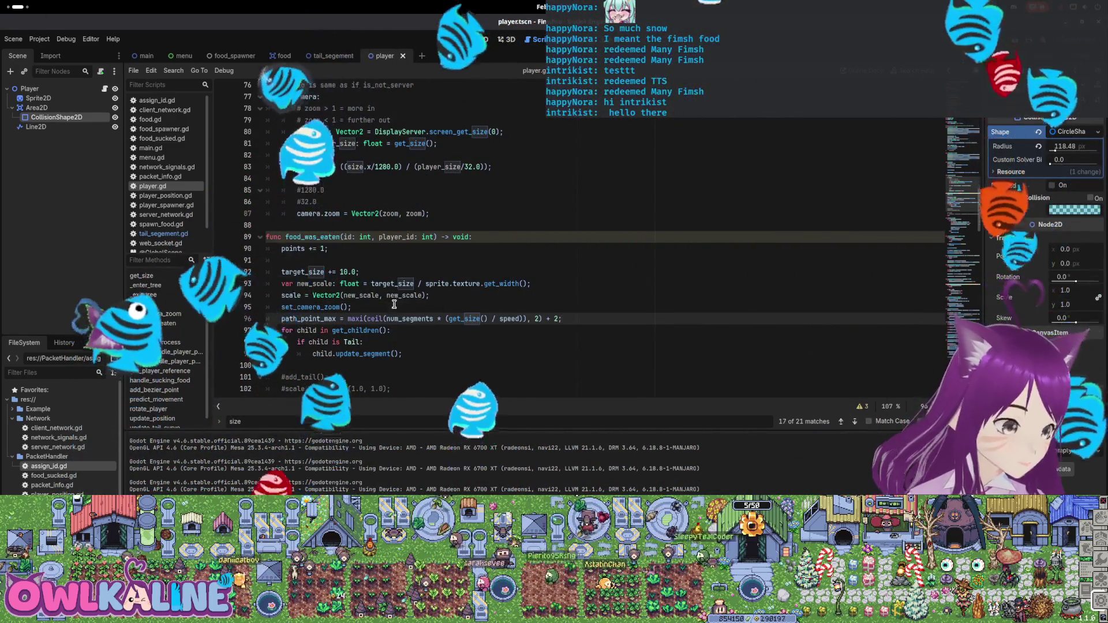
pyautogui.scroll(1, 389, 294)
pyautogui.scroll(4, 358, 227)
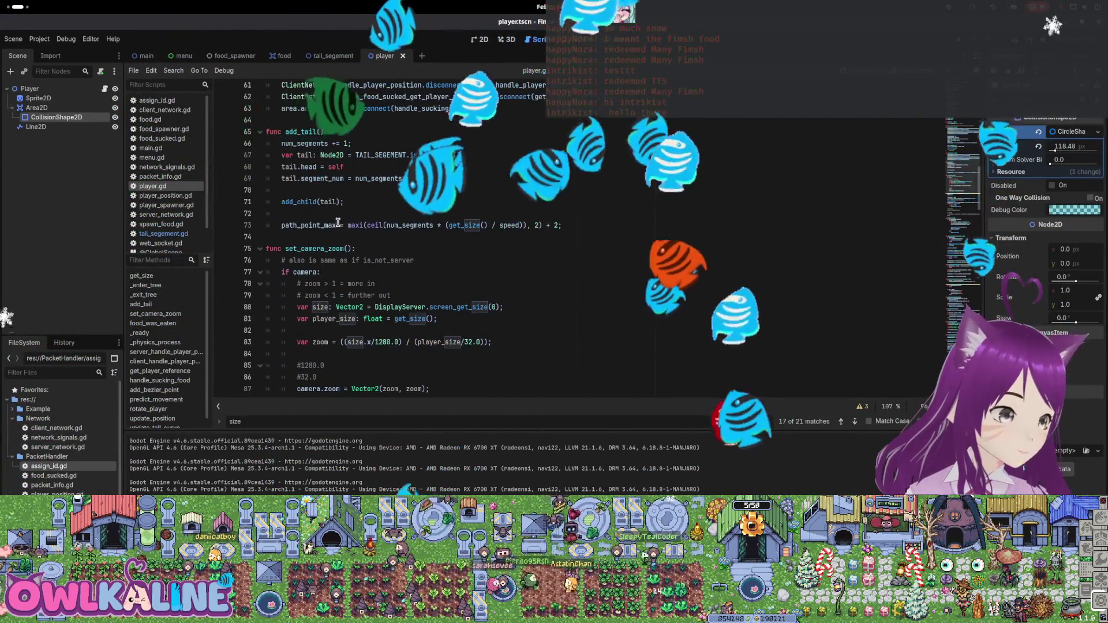
pyautogui.scroll(-5, 378, 266)
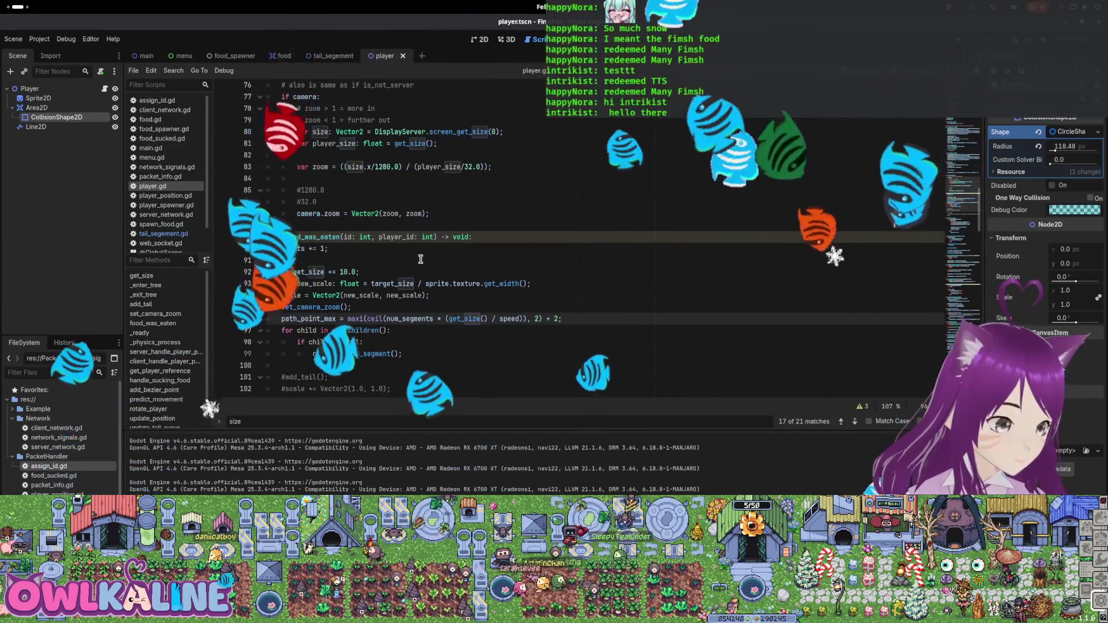
pyautogui.press('F5')
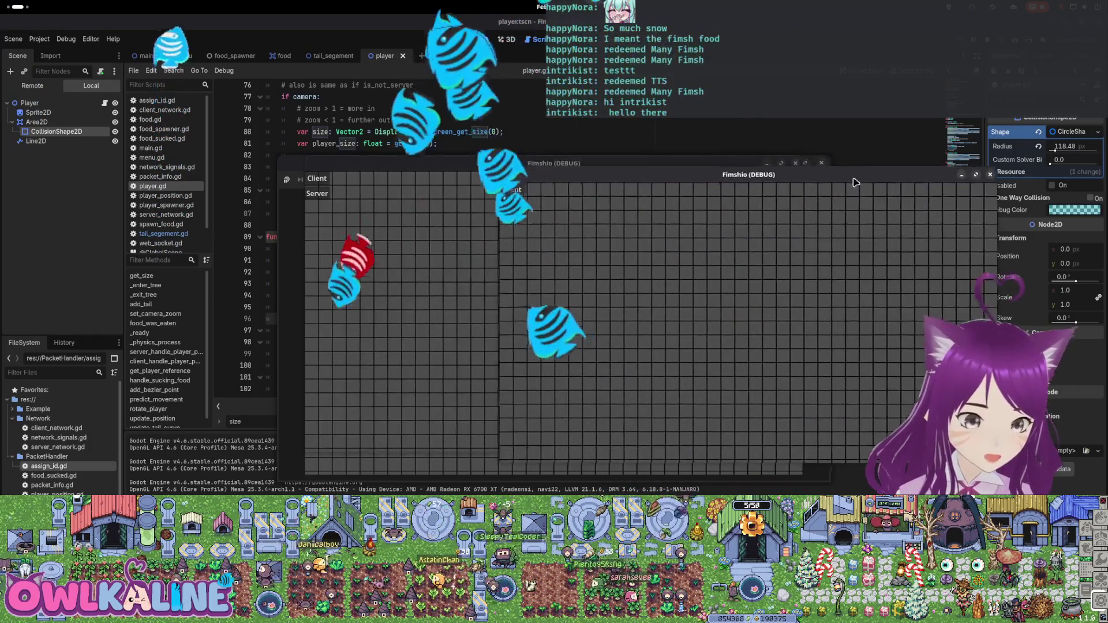
pyautogui.click(324, 180)
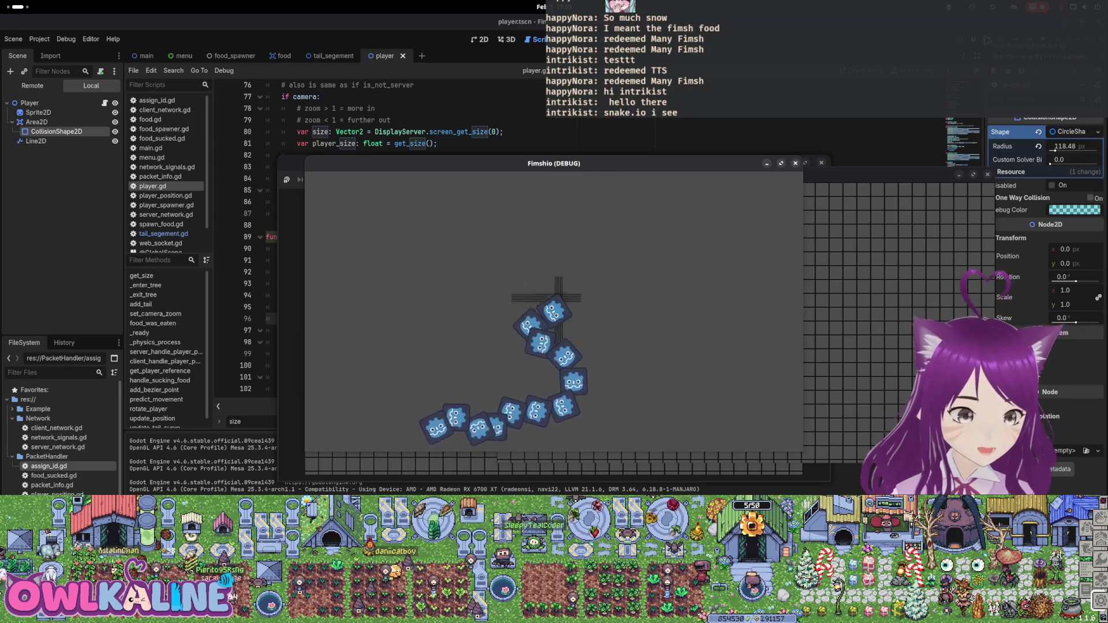
# Stop the running test game
pyautogui.press('F8')
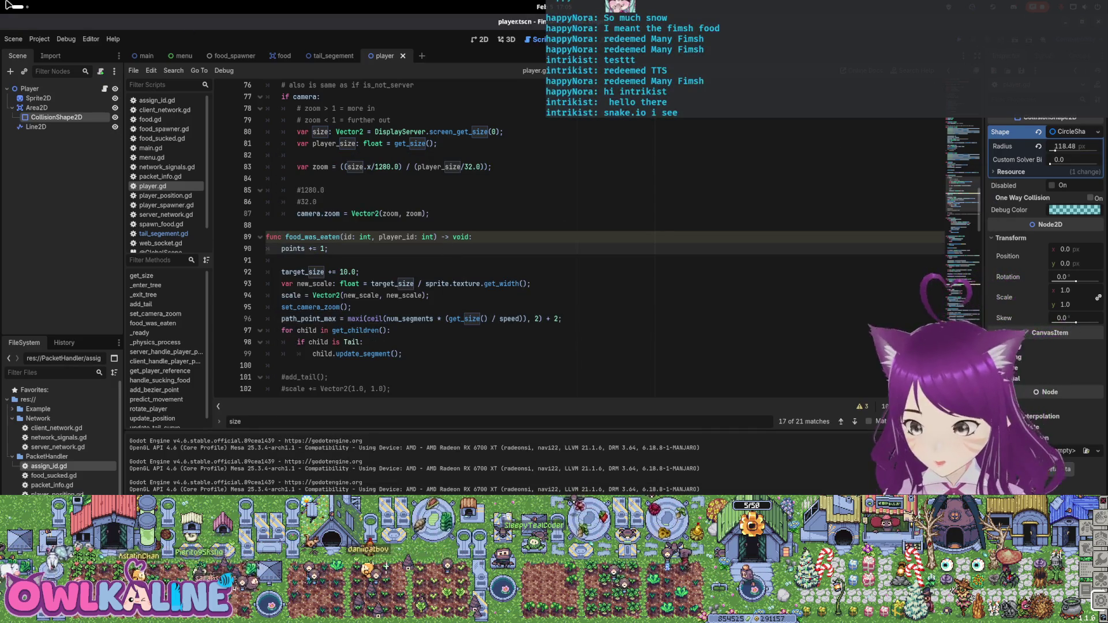
# Bring the Godot editor back and review the growth code in food_was_eaten
pyautogui.moveTo(6, 3)
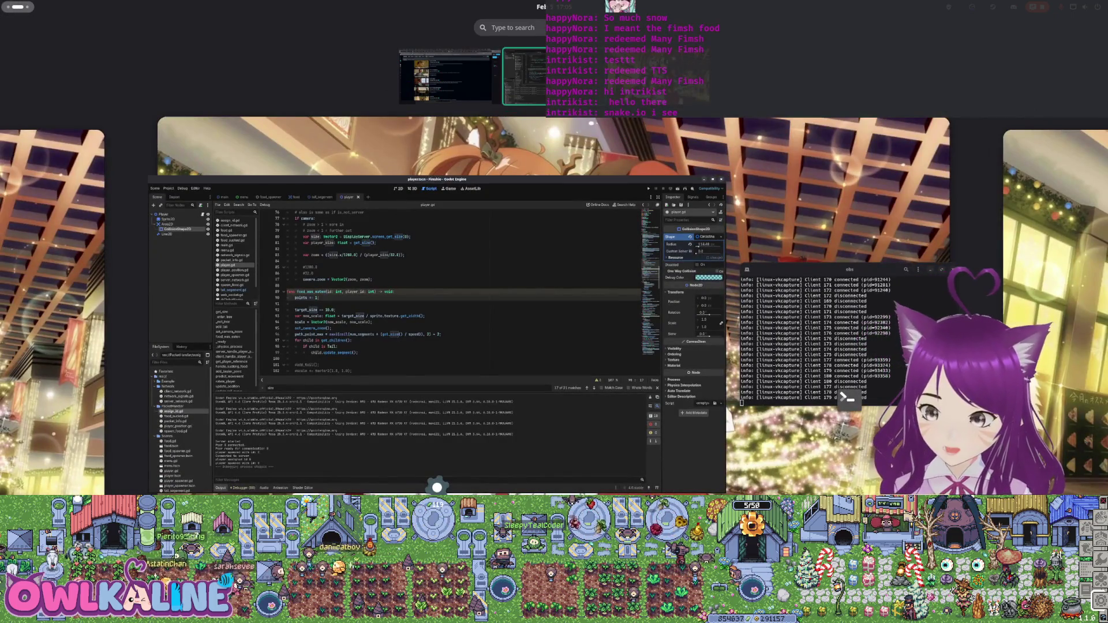
pyautogui.press('Escape')
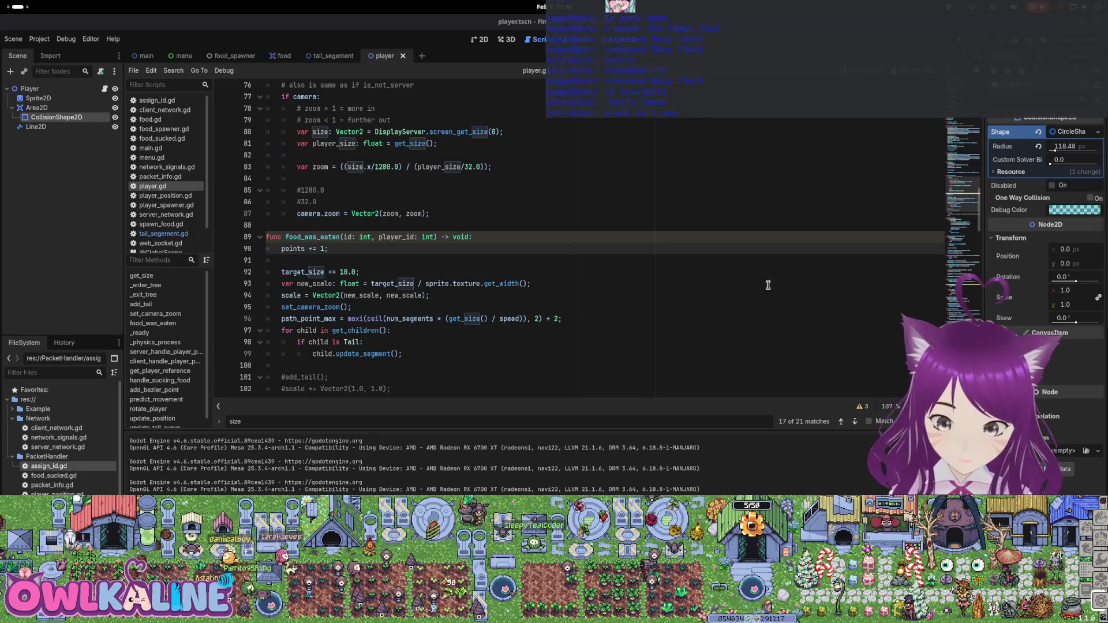
pyautogui.click(476, 261)
pyautogui.scroll(-2, 439, 260)
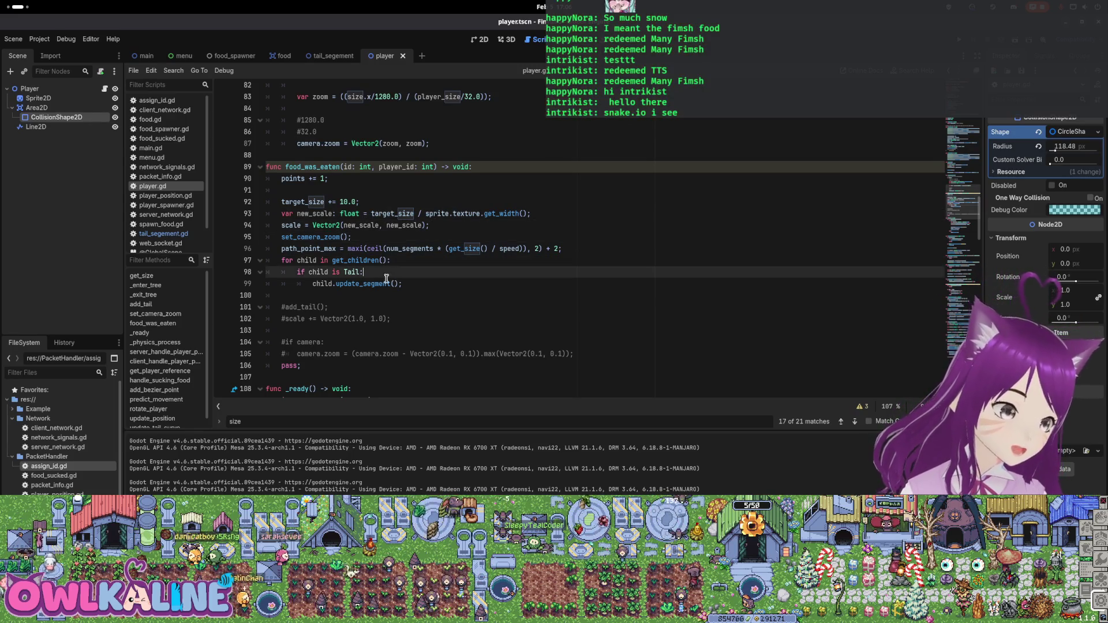
pyautogui.moveTo(422, 281); pyautogui.dragTo(272, 178)
pyautogui.click(383, 261)
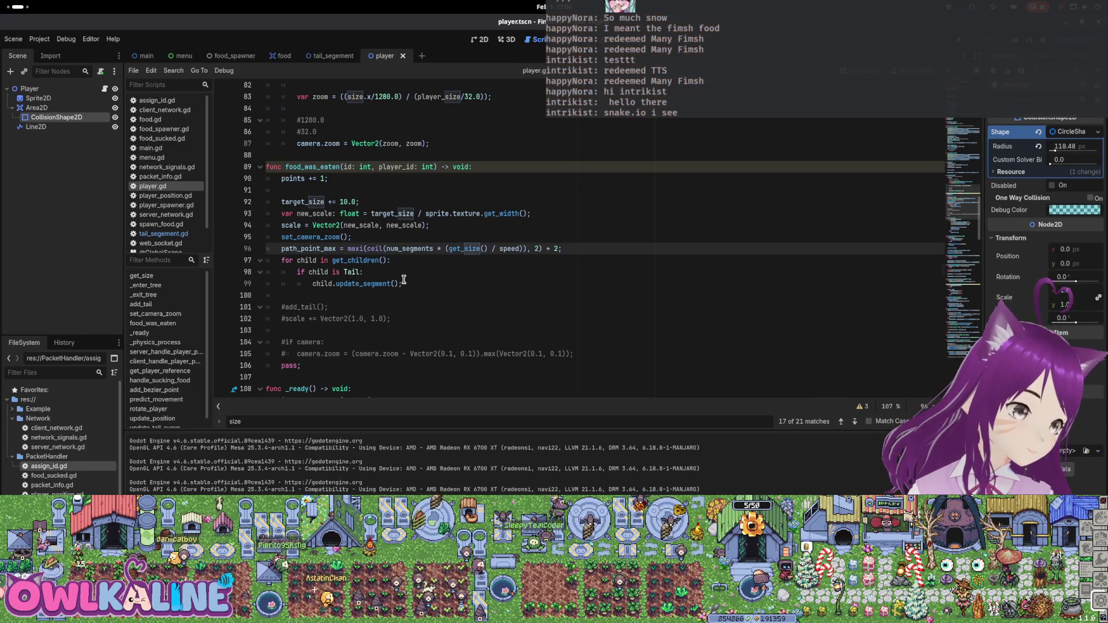
# Select the whole path_point_max formula line in add_tail and delete it
pyautogui.scroll(1, 406, 275)
pyautogui.scroll(6, 430, 305)
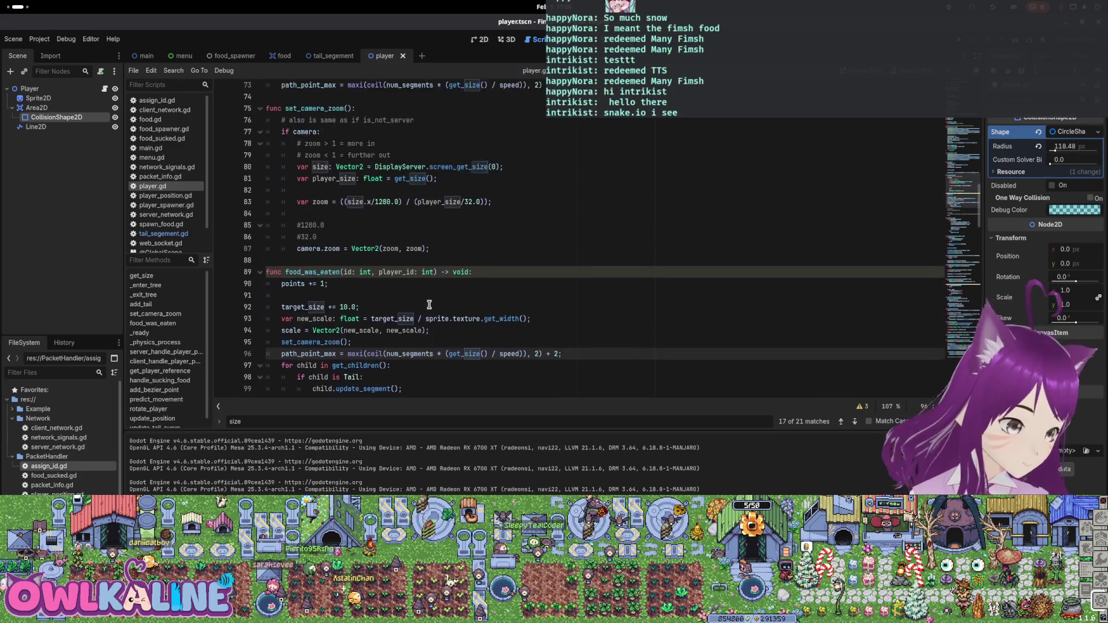
pyautogui.scroll(1, 429, 302)
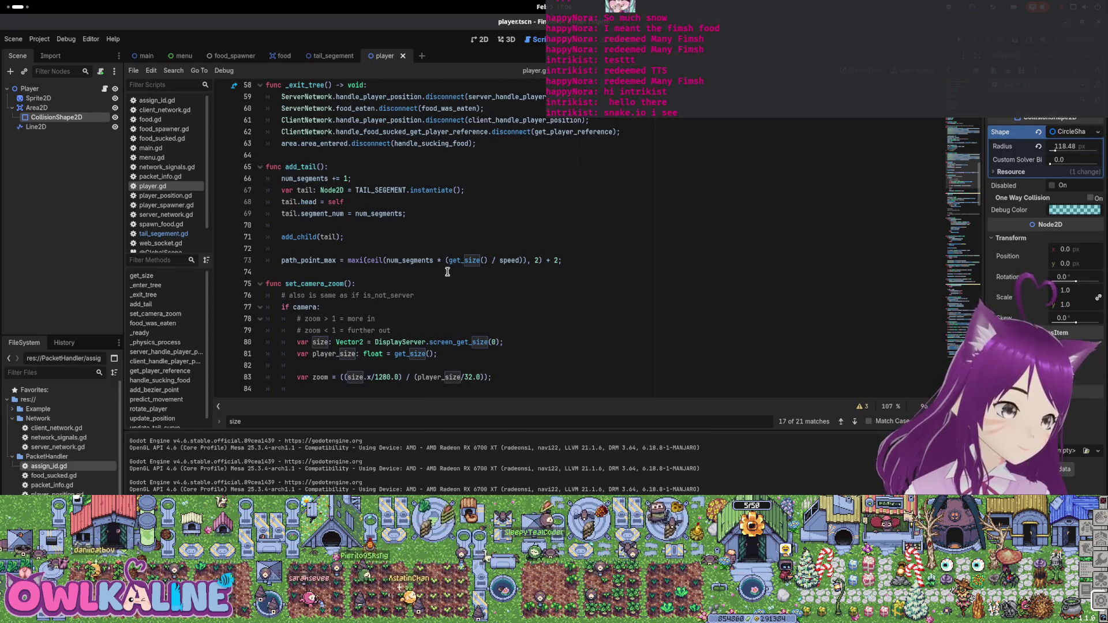
pyautogui.scroll(-4, 448, 272)
pyautogui.moveTo(304, 225); pyautogui.dragTo(534, 227)
pyautogui.click(480, 235)
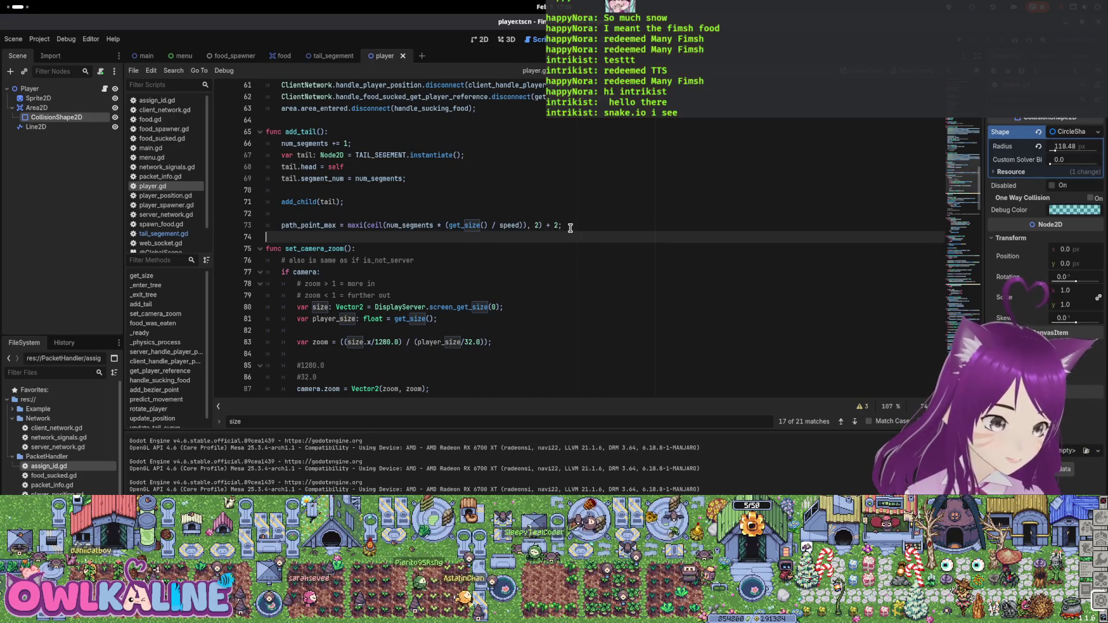
pyautogui.moveTo(324, 237); pyautogui.dragTo(268, 226)
pyautogui.hotkey('ctrl', 'c')
pyautogui.press('BackSpace')
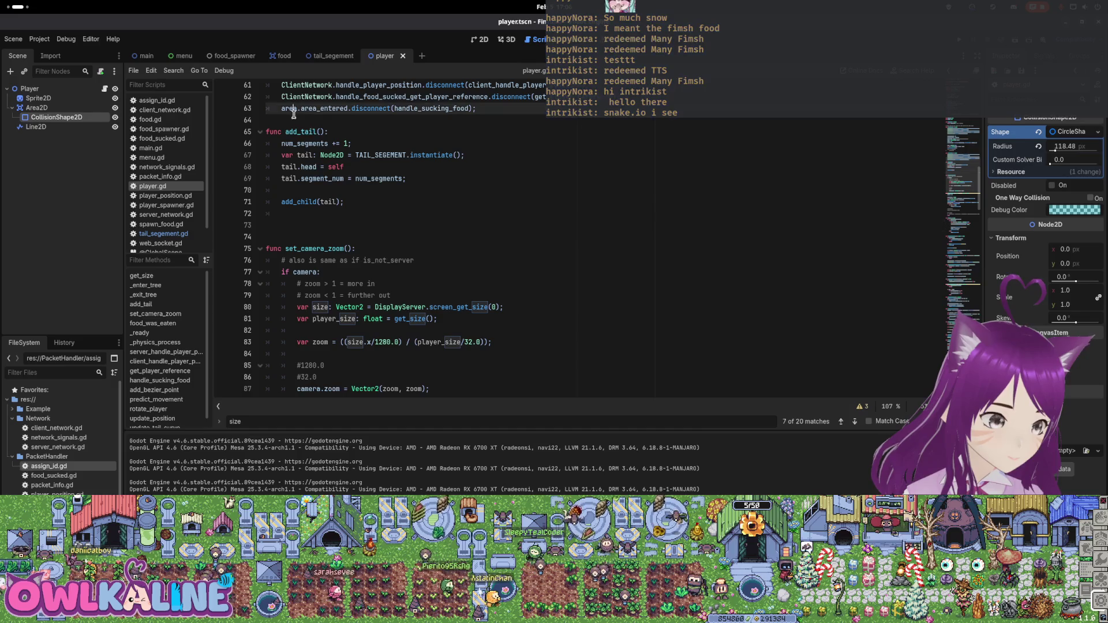
# Add func update_path_point_max() after _exit_tree, with the pasted path_point_max formula as its body
pyautogui.scroll(2, 422, 193)
pyautogui.click(422, 192)
pyautogui.press('Return')
pyautogui.press('Return')
pyautogui.press('Up')
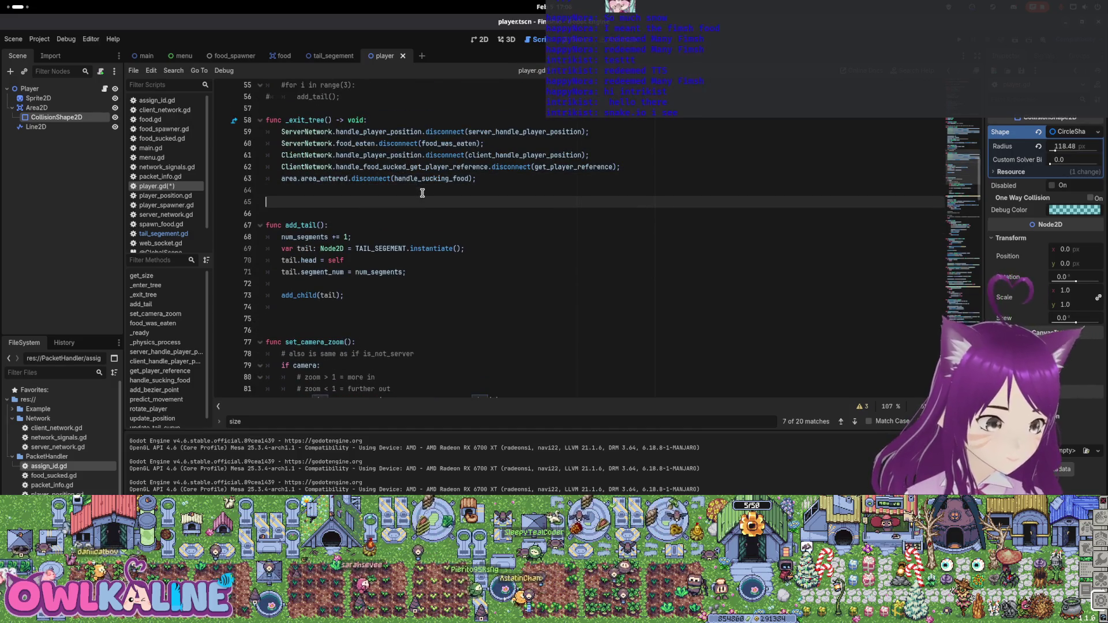
pyautogui.write('nc update_point_path_')
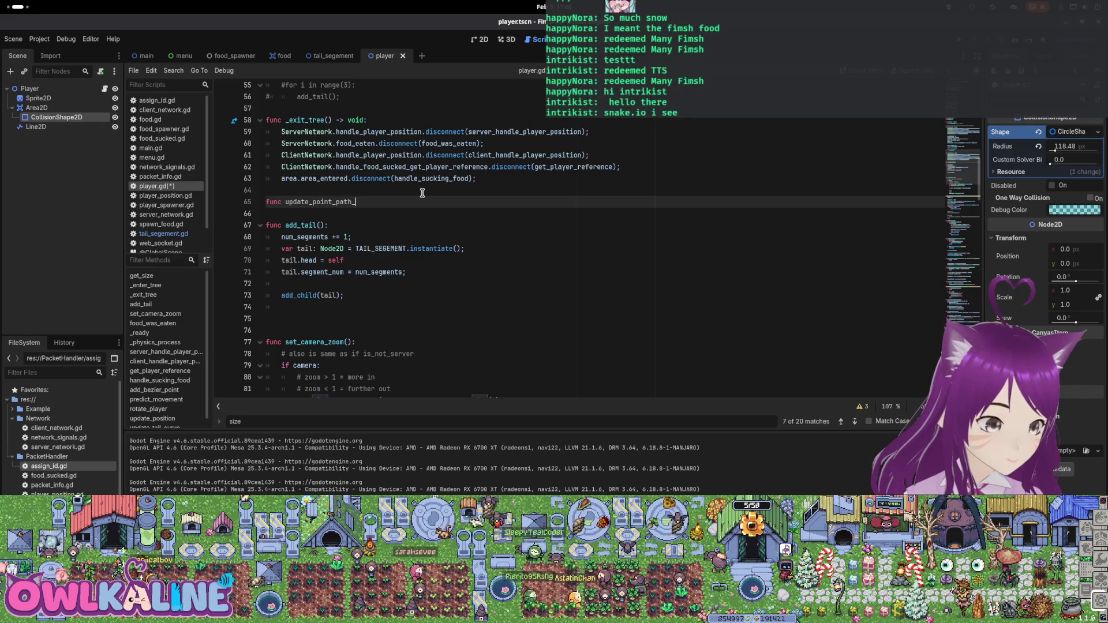
pyautogui.write('max():')
pyautogui.press('Return')
pyautogui.hotkey('ctrl', 'v')
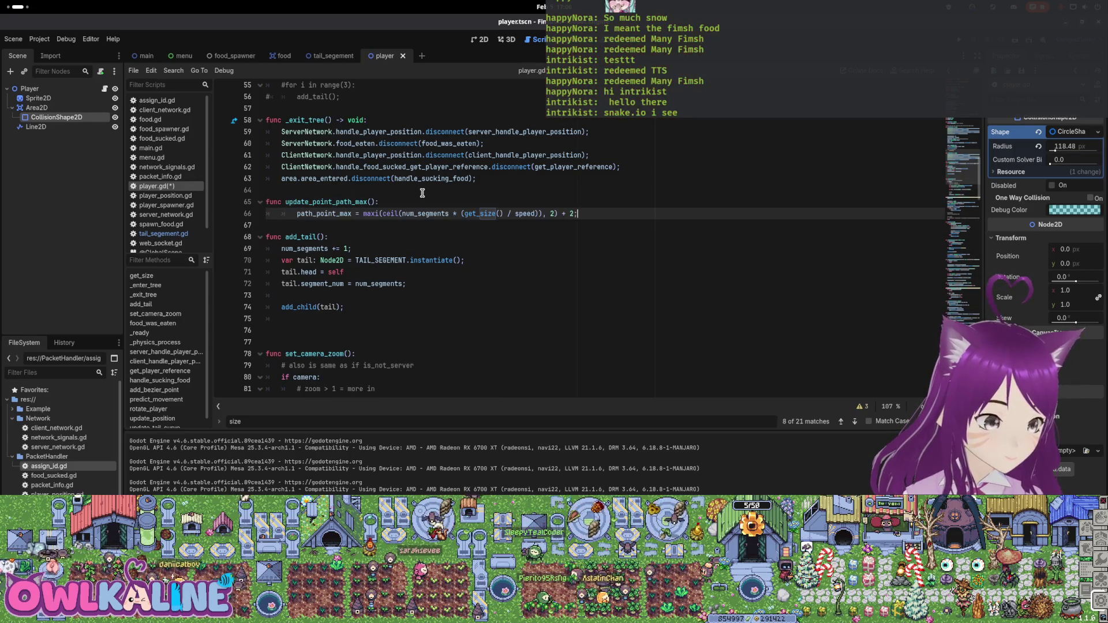
pyautogui.press('BackSpace')
pyautogui.hotkey('ctrl', 's')
pyautogui.press('Up')
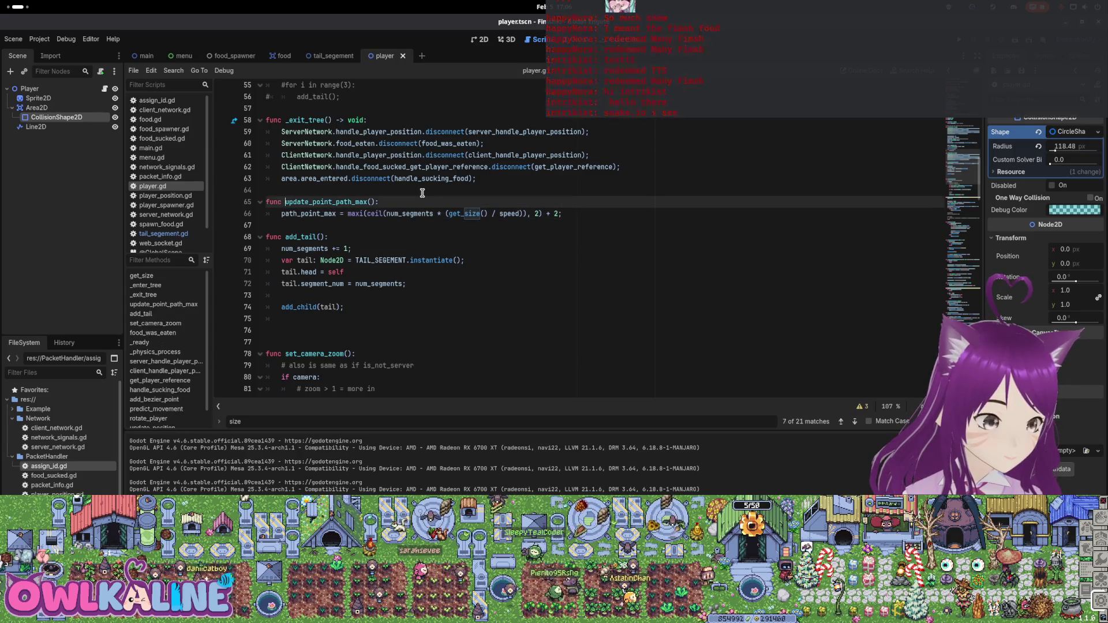
pyautogui.hotkey('ctrl', 'shift', 'Right')
pyautogui.hotkey('ctrl', 'shift', 'Right')
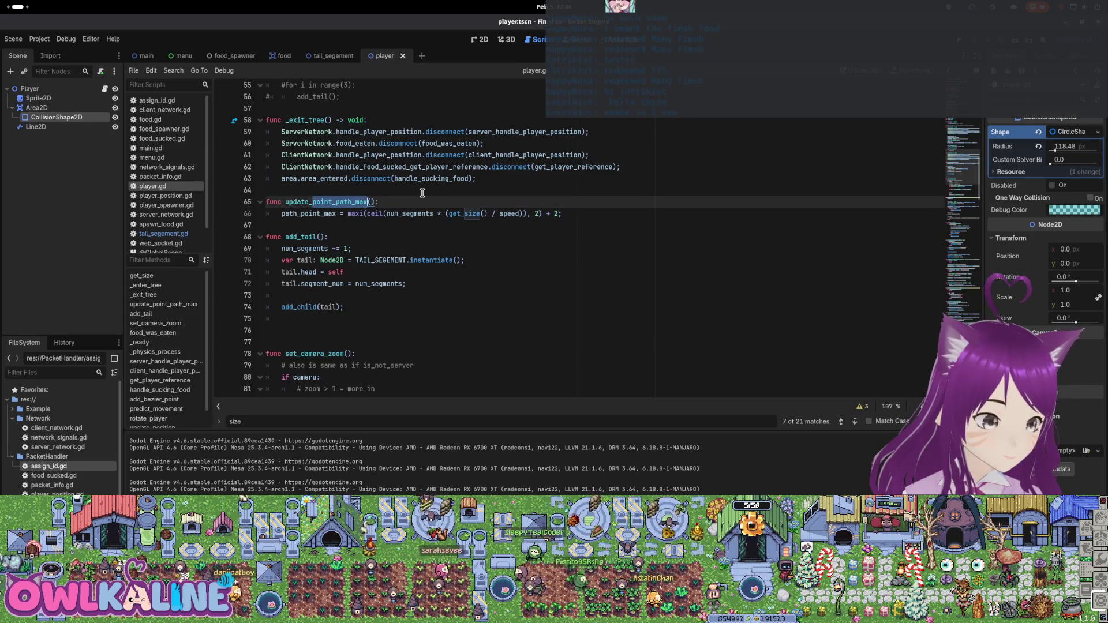
pyautogui.write('path_p')
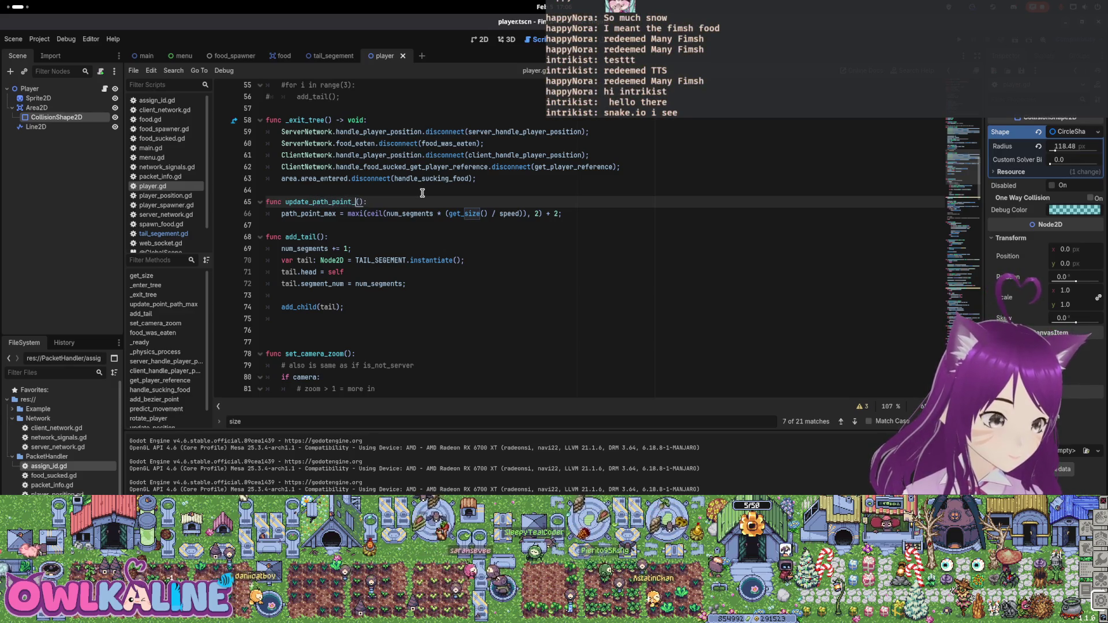
# Call update_path_point_max() at the end of add_tail and save the script
pyautogui.press('Down')
pyautogui.press('Down')
pyautogui.press('Down')
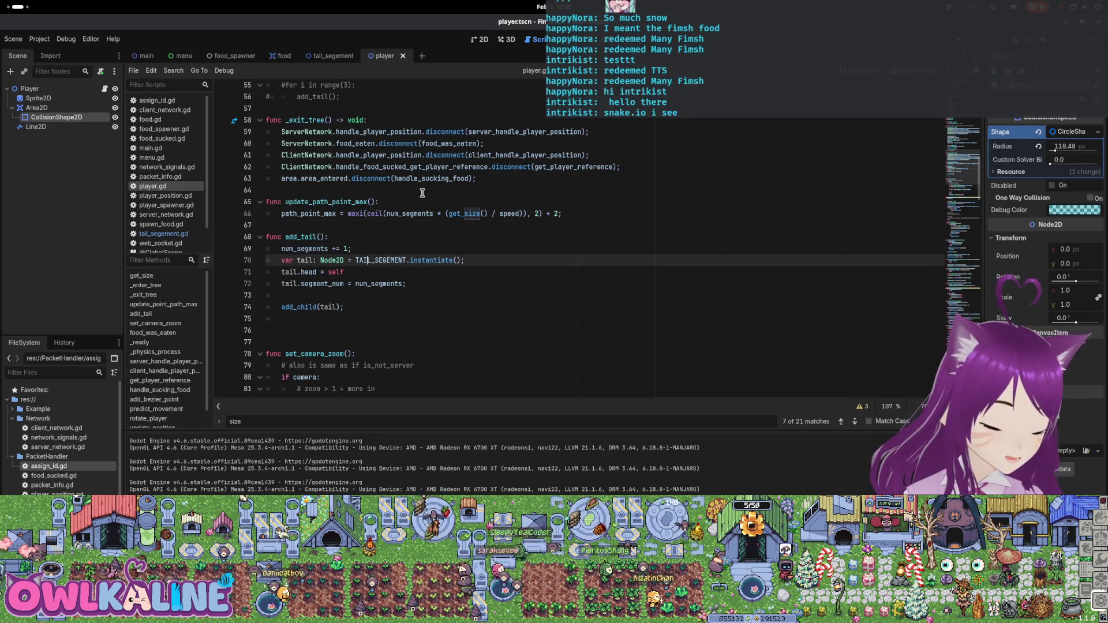
pyautogui.write('update_pa')
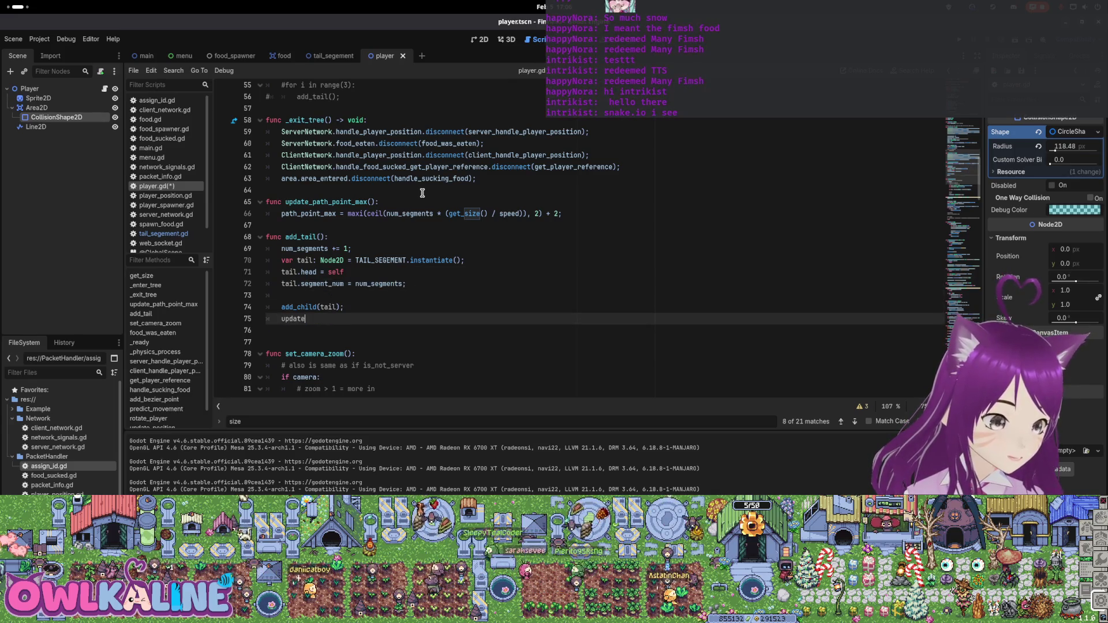
pyautogui.press('Return')
pyautogui.write(';')
pyautogui.hotkey('ctrl', 's')
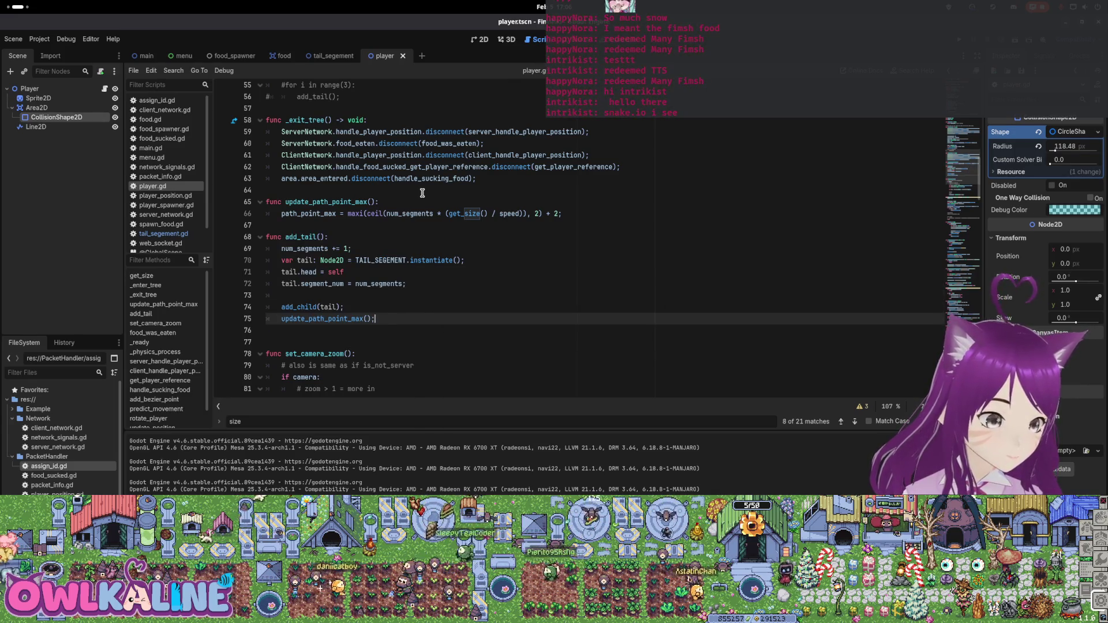
pyautogui.moveTo(282, 320); pyautogui.dragTo(376, 320)
pyautogui.hotkey('ctrl', 'c')
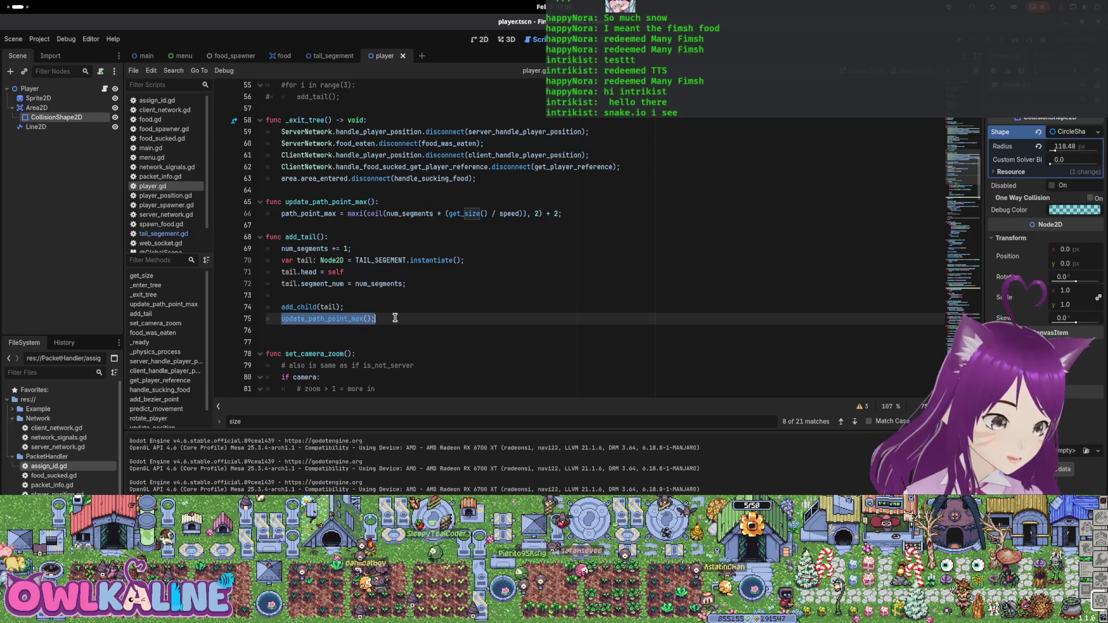
pyautogui.scroll(-5, 343, 330)
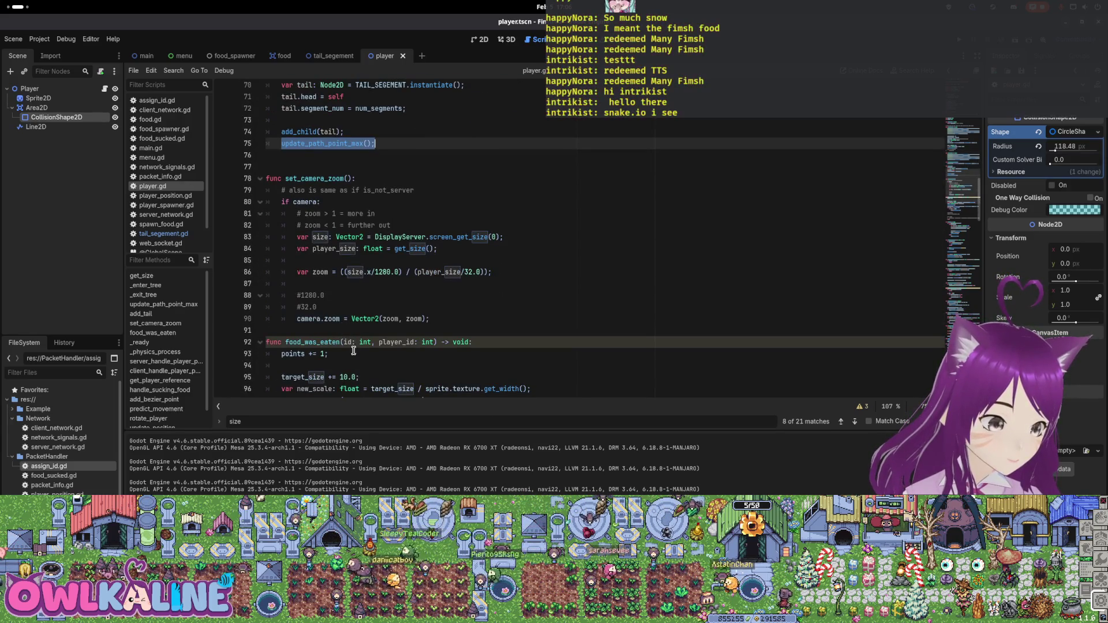
# Replace the old path_point_max formula in food_was_eaten with an update_path_point_max() call and save
pyautogui.scroll(-3, 330, 295)
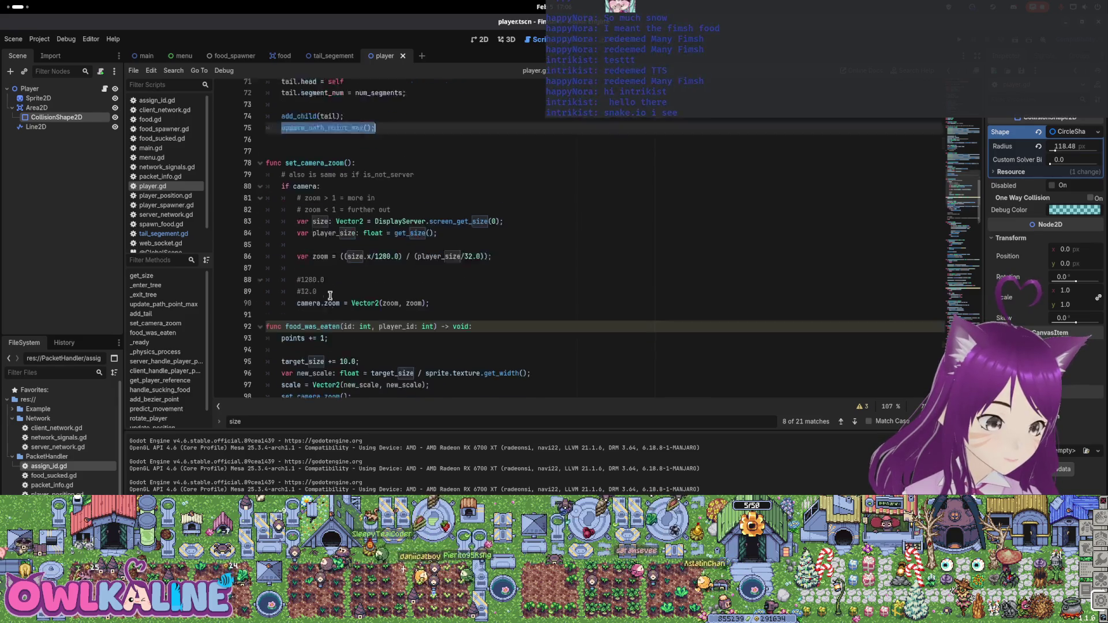
pyautogui.moveTo(282, 319); pyautogui.dragTo(565, 319)
pyautogui.hotkey('ctrl', 'v')
pyautogui.hotkey('ctrl', 's')
pyautogui.click(391, 309)
pyautogui.hotkey('ctrl', 's')
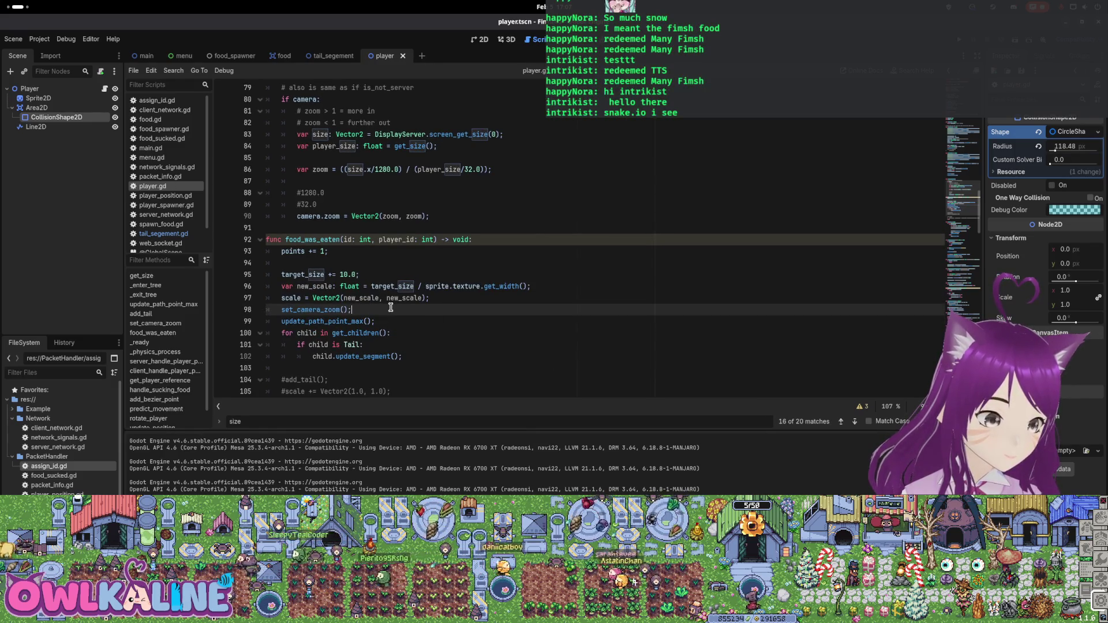
pyautogui.click(395, 321)
pyautogui.scroll(-2, 397, 323)
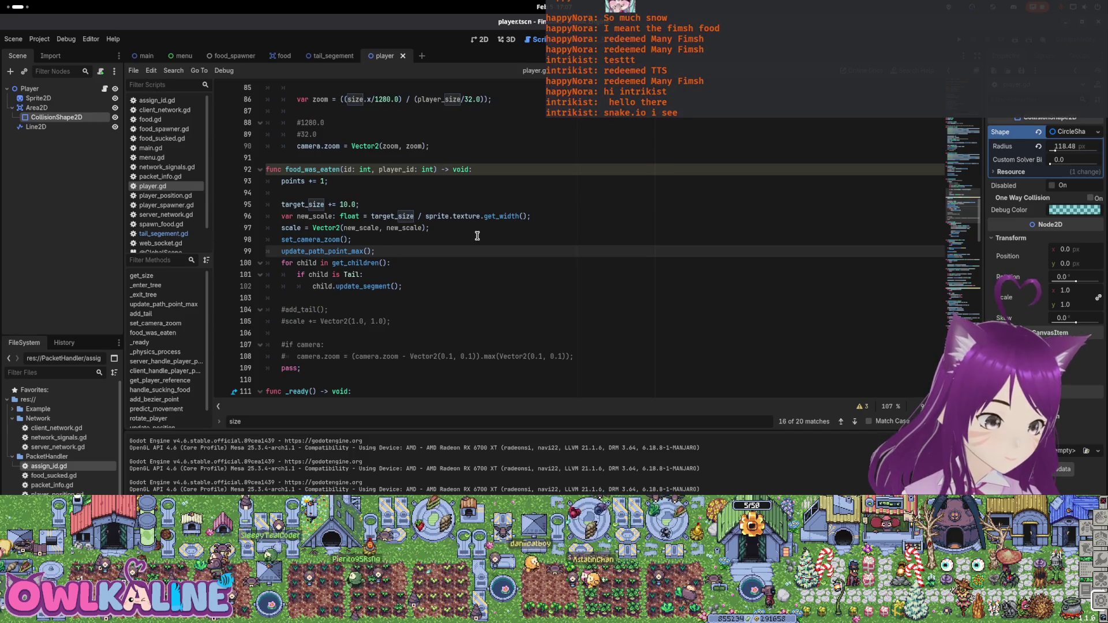
pyautogui.press('Return')
pyautogui.hotkey('ctrl', 's')
pyautogui.scroll(-1, 445, 290)
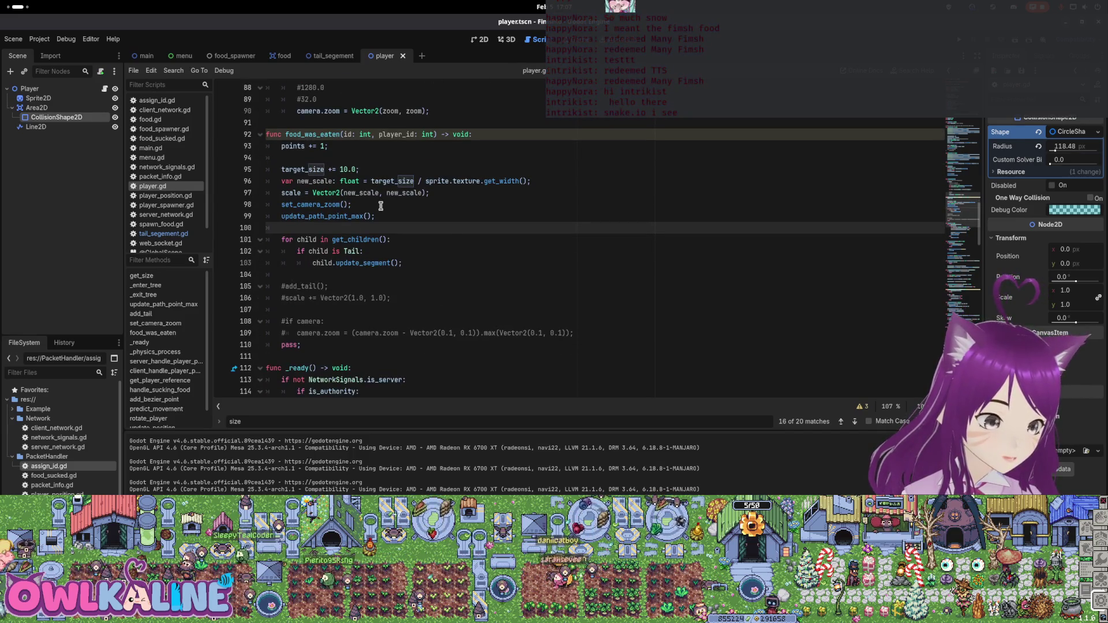
# Reduce the target_size growth step from 10.0 to 1.0 and run the game with F5
pyautogui.click(344, 170)
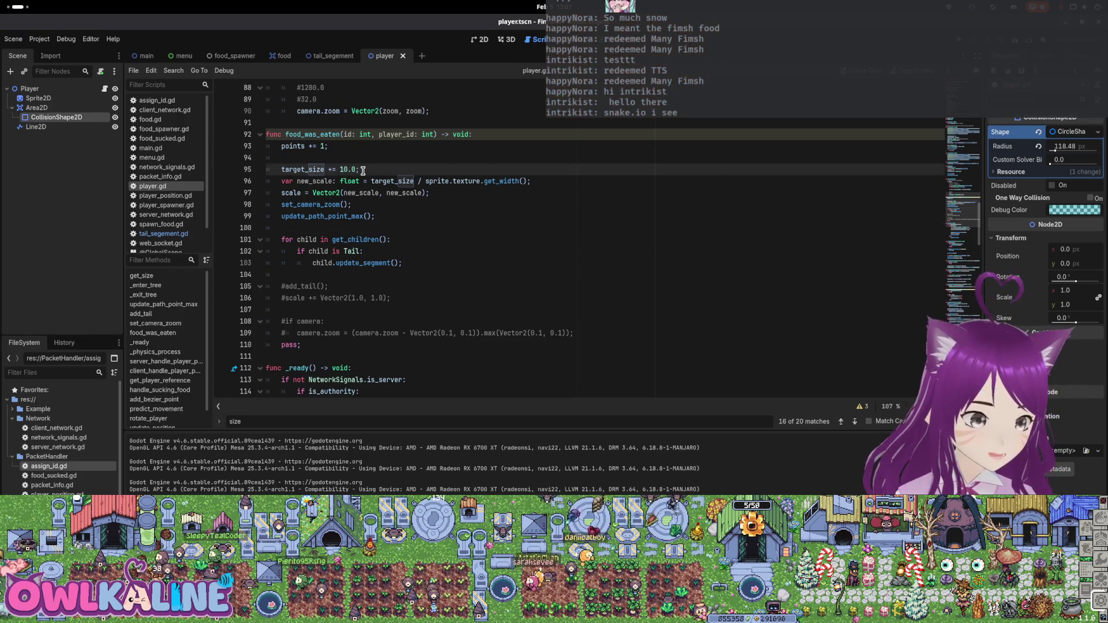
pyautogui.hotkey('ctrl', 's')
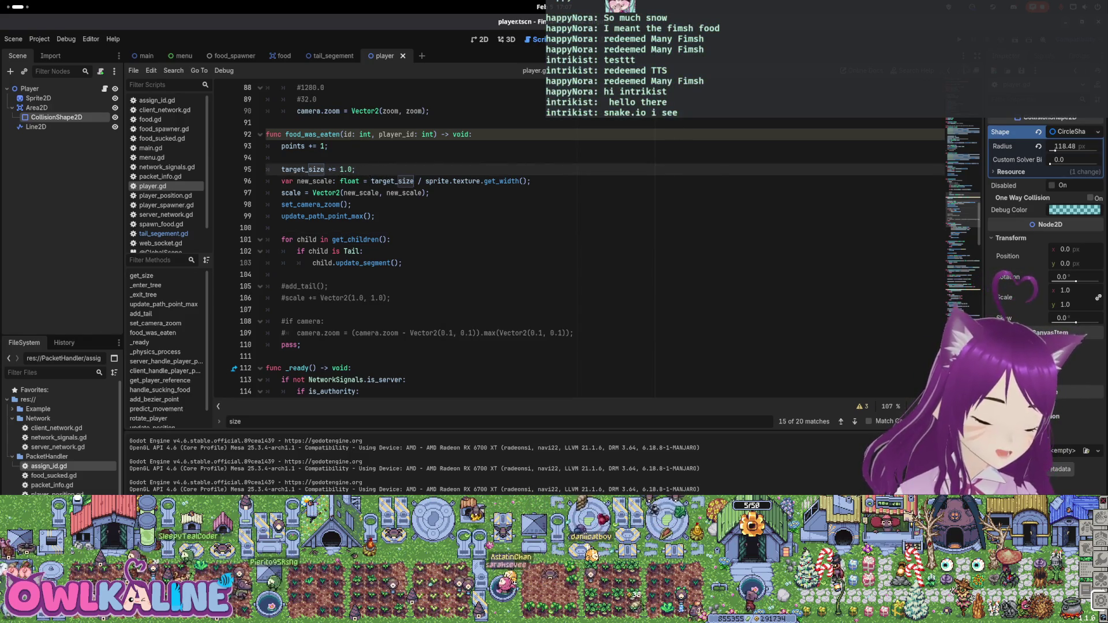
pyautogui.press('F5')
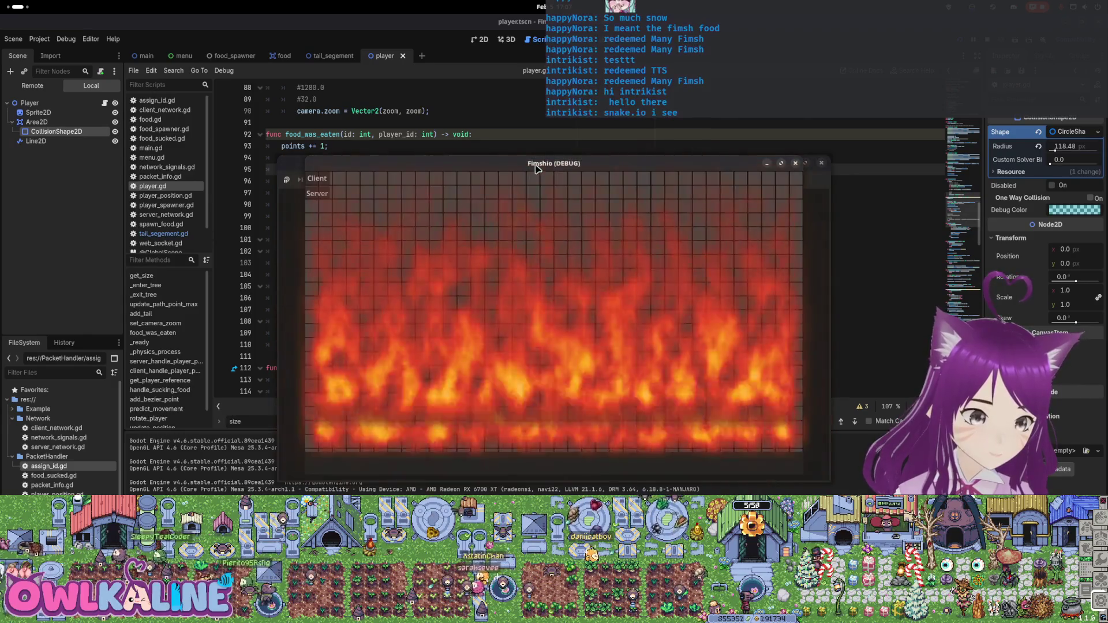
# Play a test round in the client game window, then stop the run with F8
pyautogui.click(333, 186)
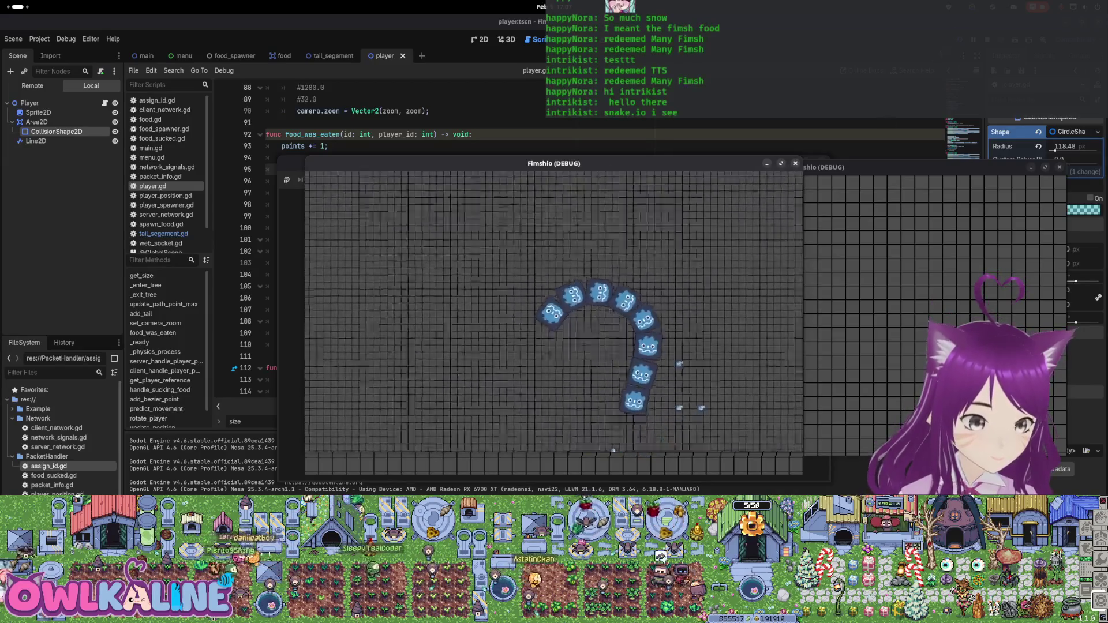
pyautogui.press('F8')
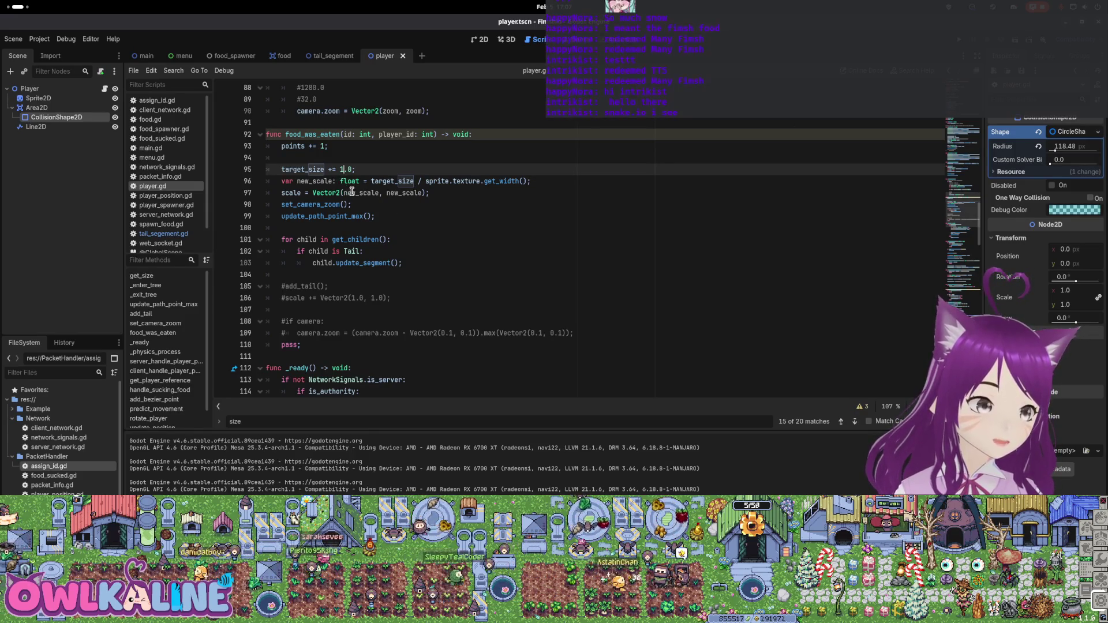
# Jump to set_camera_zoom and start a 'zoom *= 0.9;' line below the zoom formula
pyautogui.doubleClick(322, 206)
pyautogui.scroll(5, 353, 222)
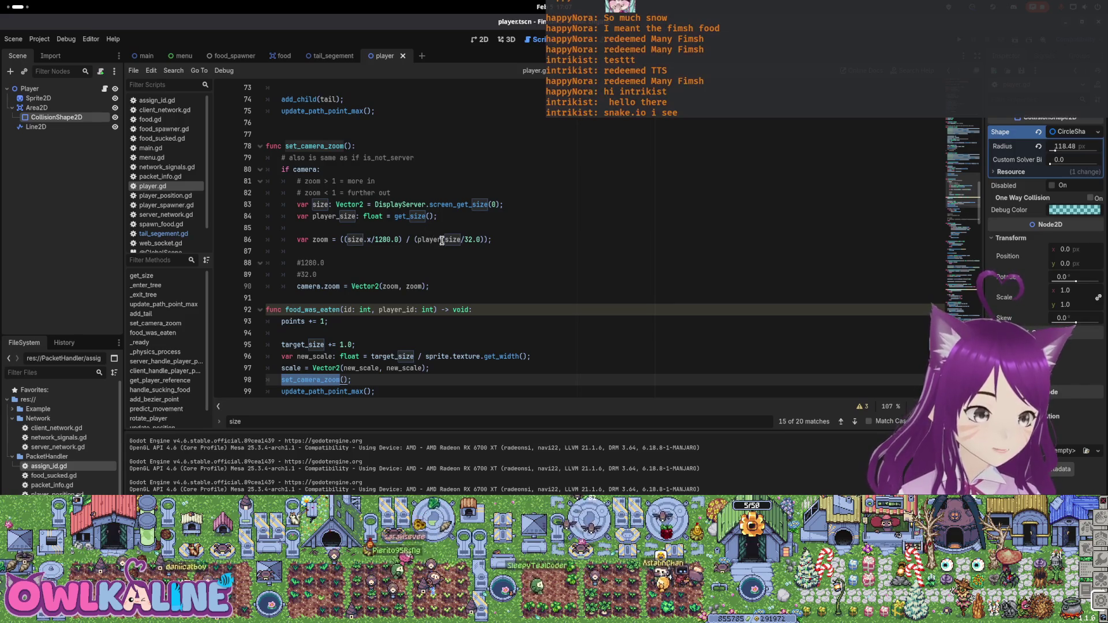
pyautogui.click(465, 239)
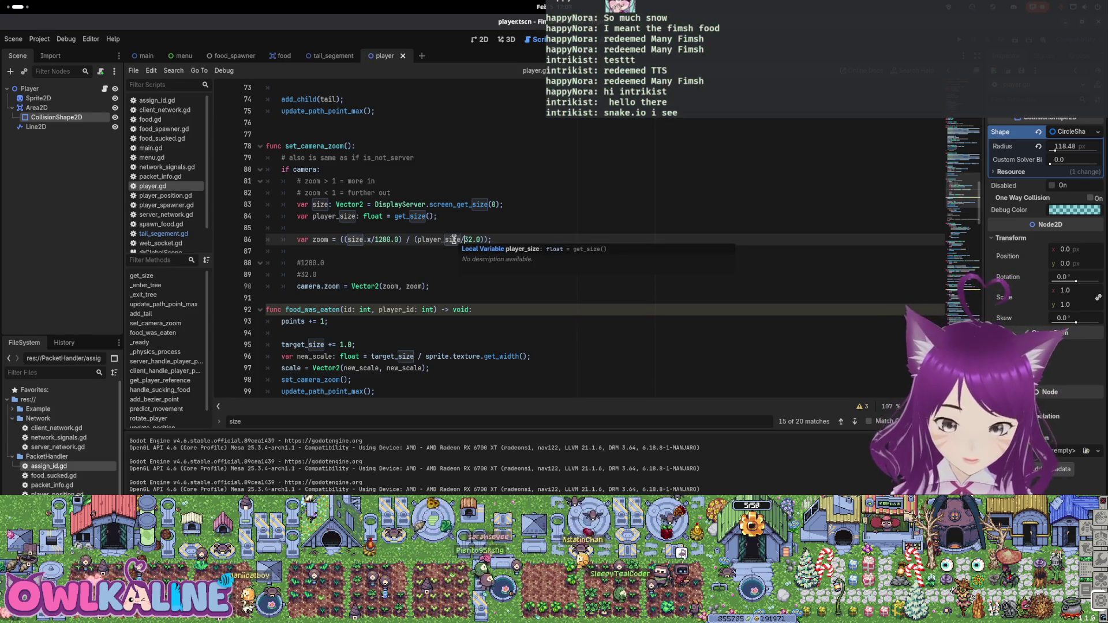
pyautogui.click(319, 252)
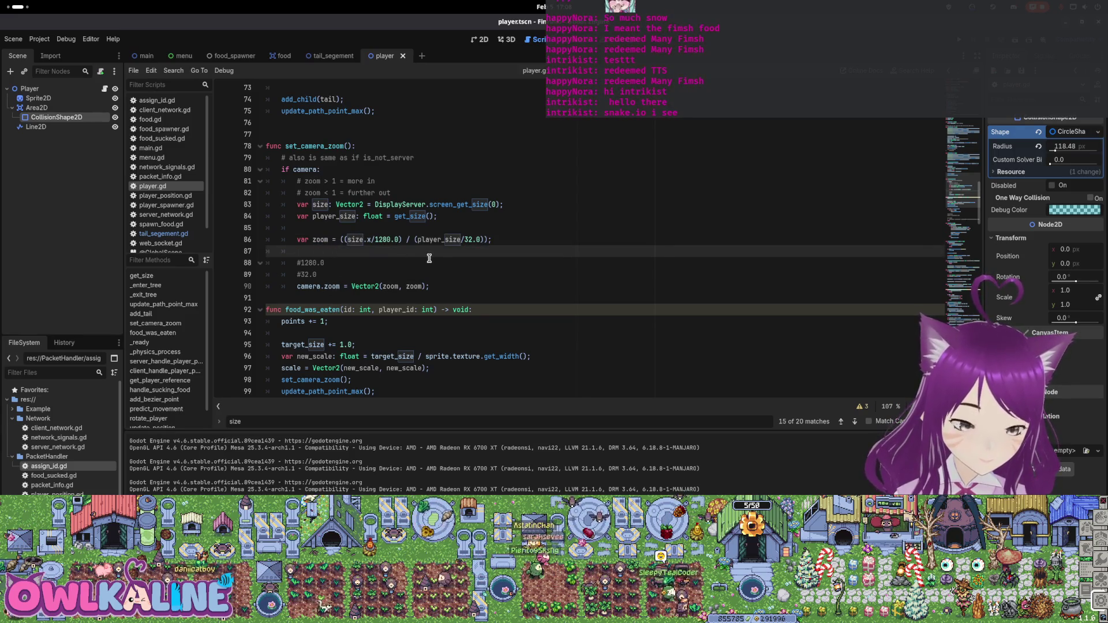
pyautogui.write('zoom *')
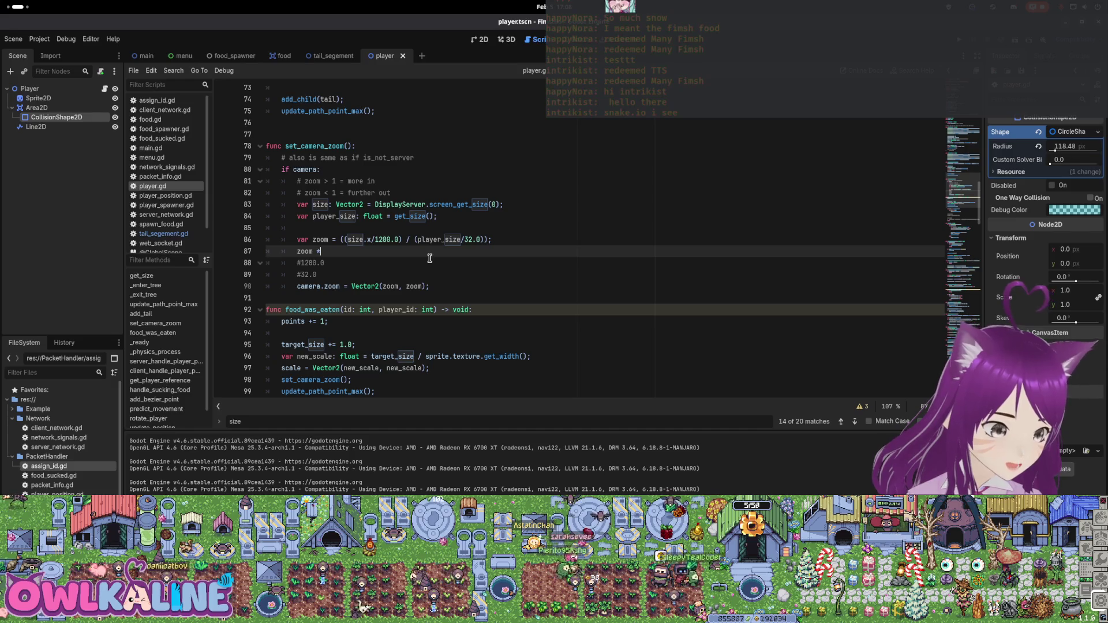
pyautogui.write('= 0.9;')
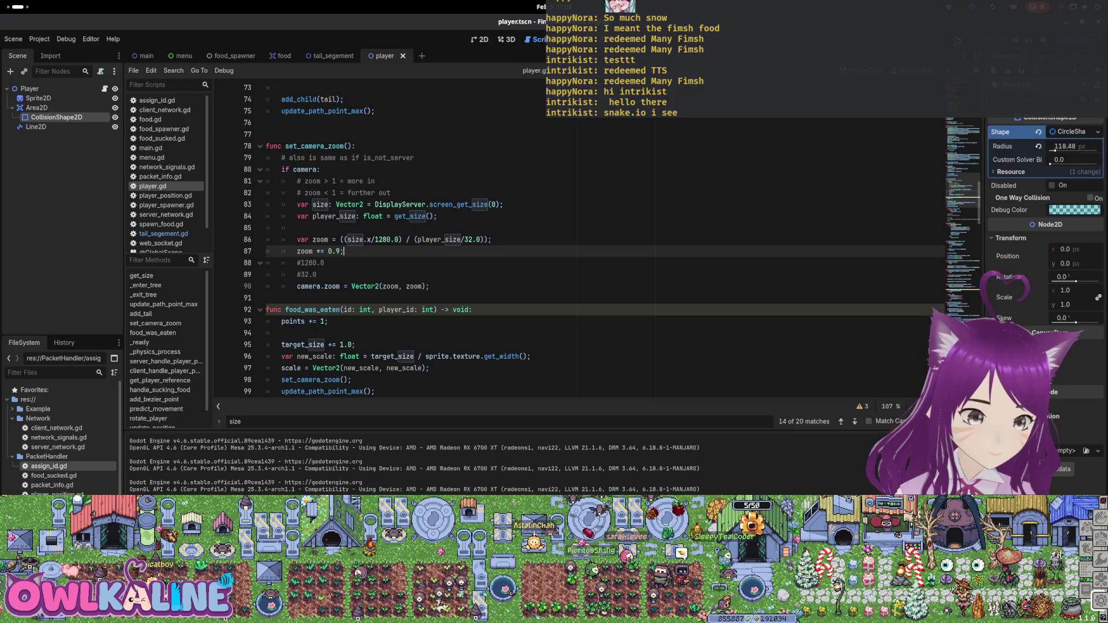
pyautogui.press('F5')
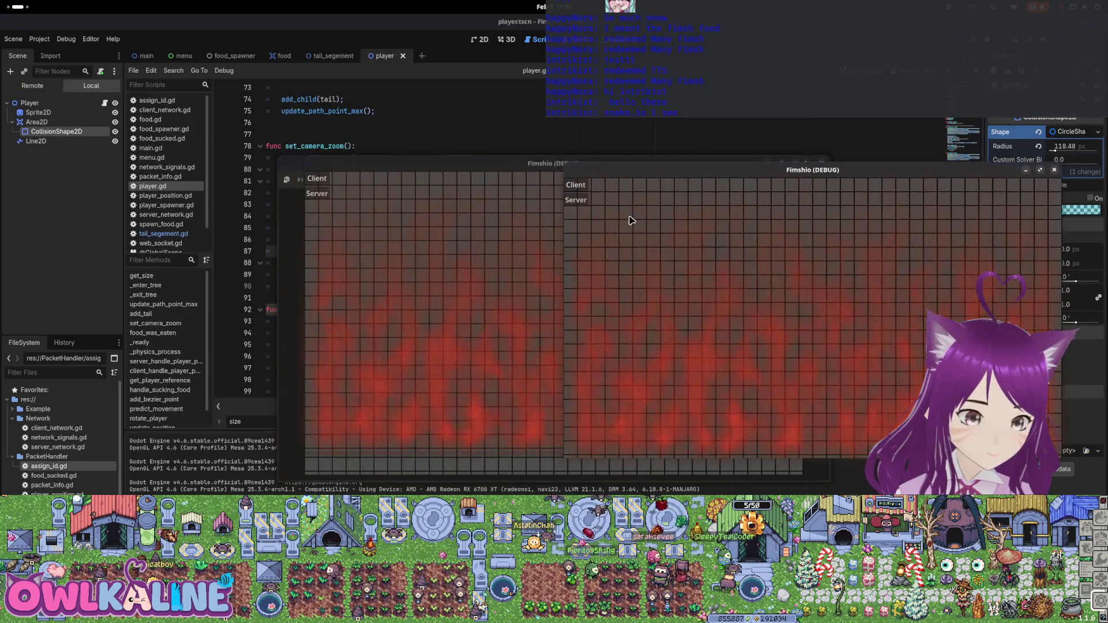
pyautogui.click(511, 234)
pyautogui.click(322, 180)
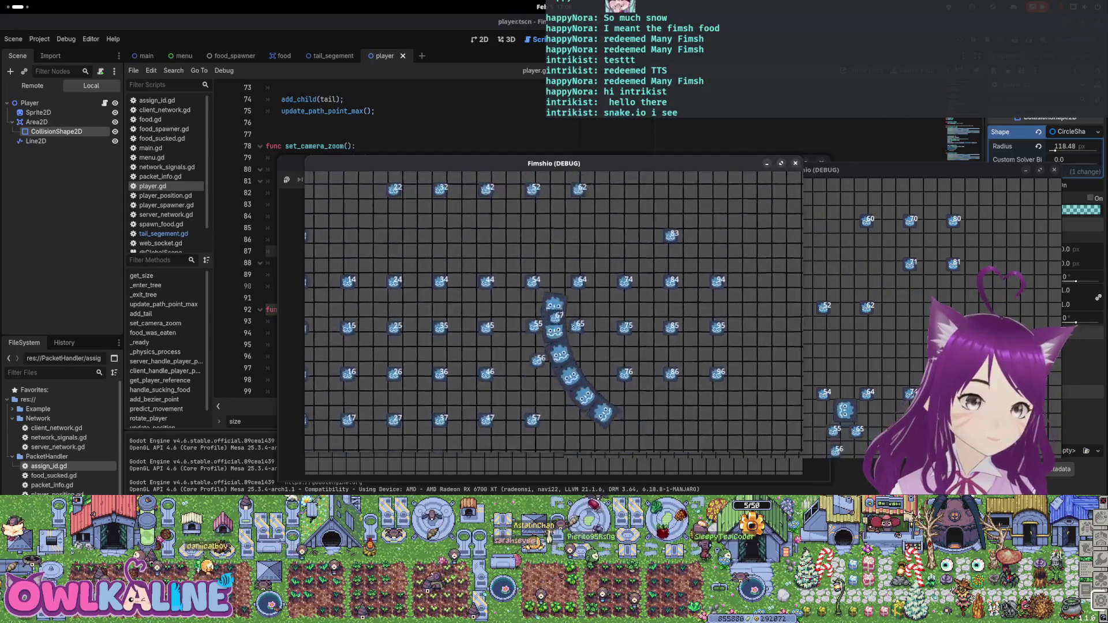
pyautogui.press('F8')
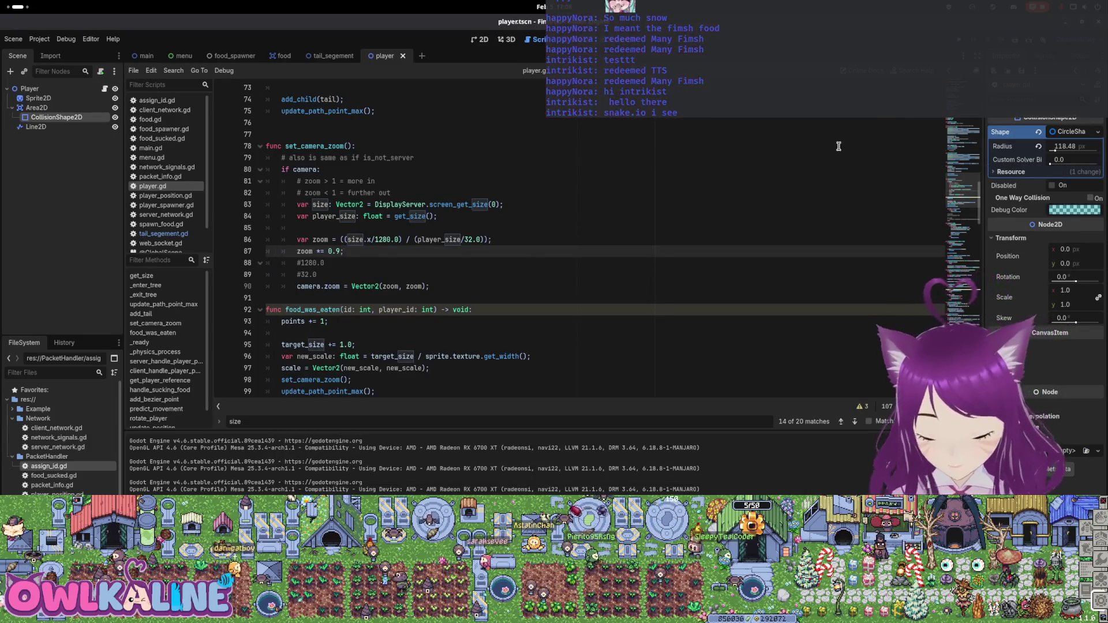
# In _enter_tree, swap the inline path_point_max = maxi(...) formula for an update_path_point_max() call
pyautogui.press('super')
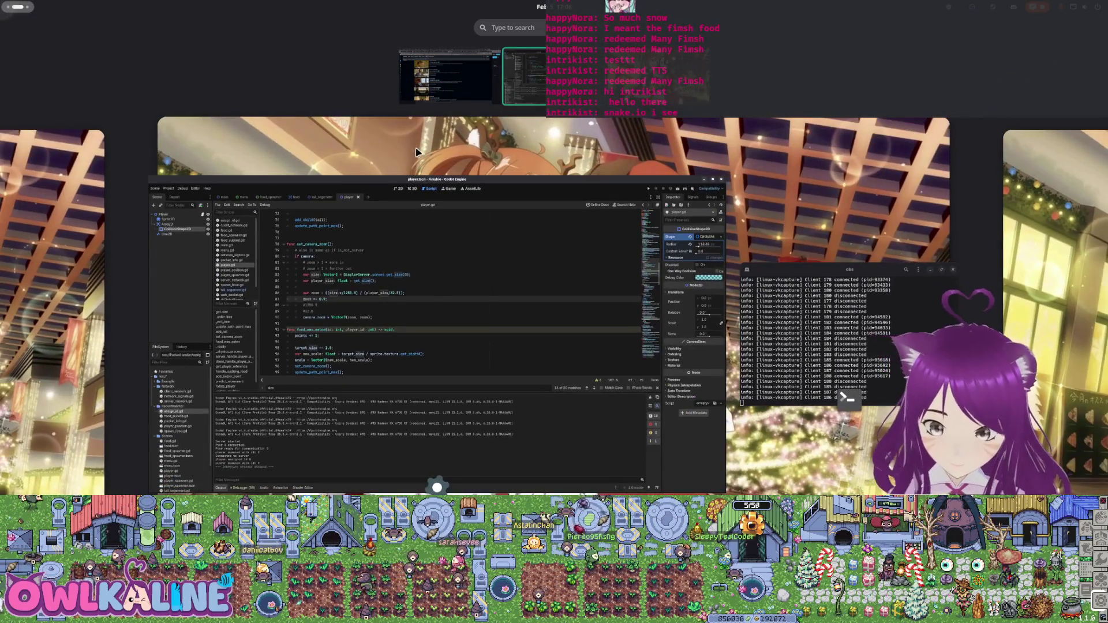
pyautogui.press('super')
pyautogui.scroll(8, 383, 260)
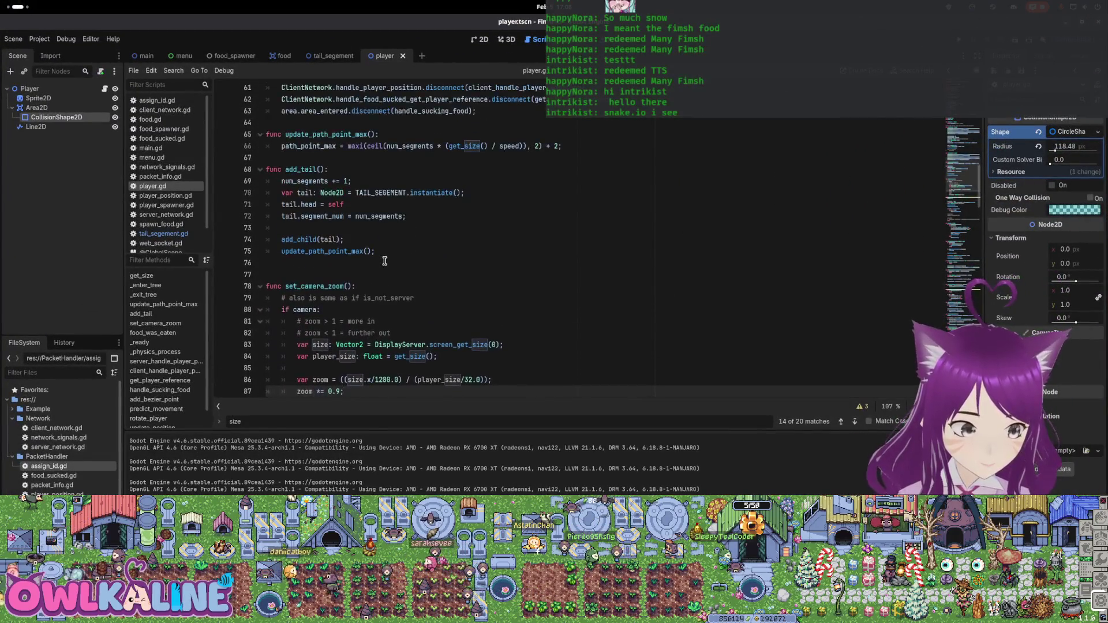
pyautogui.scroll(4, 364, 274)
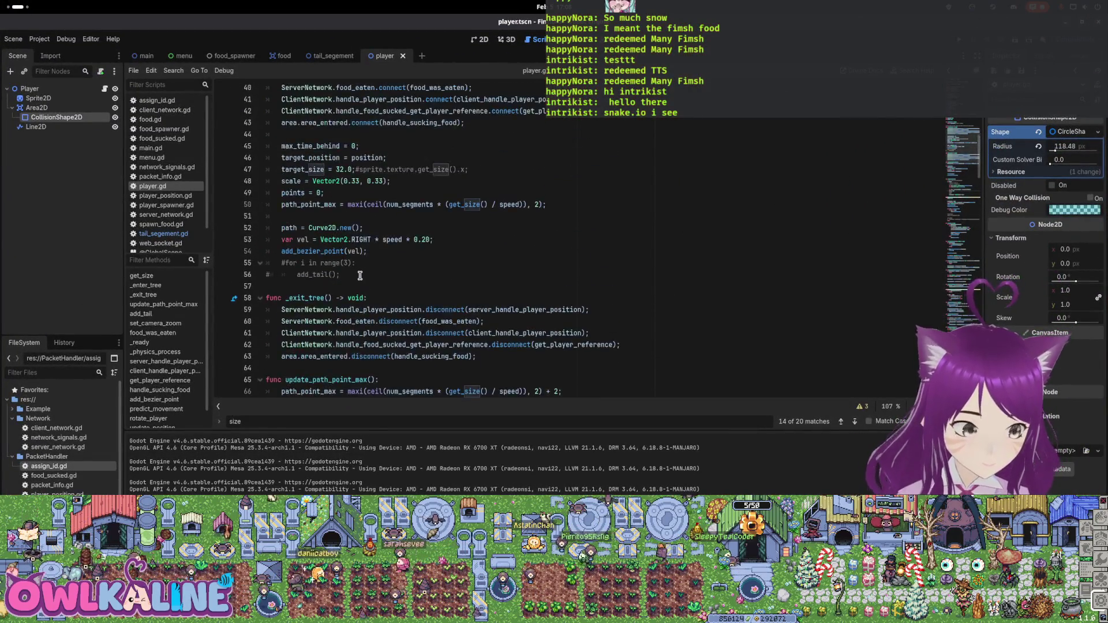
pyautogui.scroll(2, 335, 264)
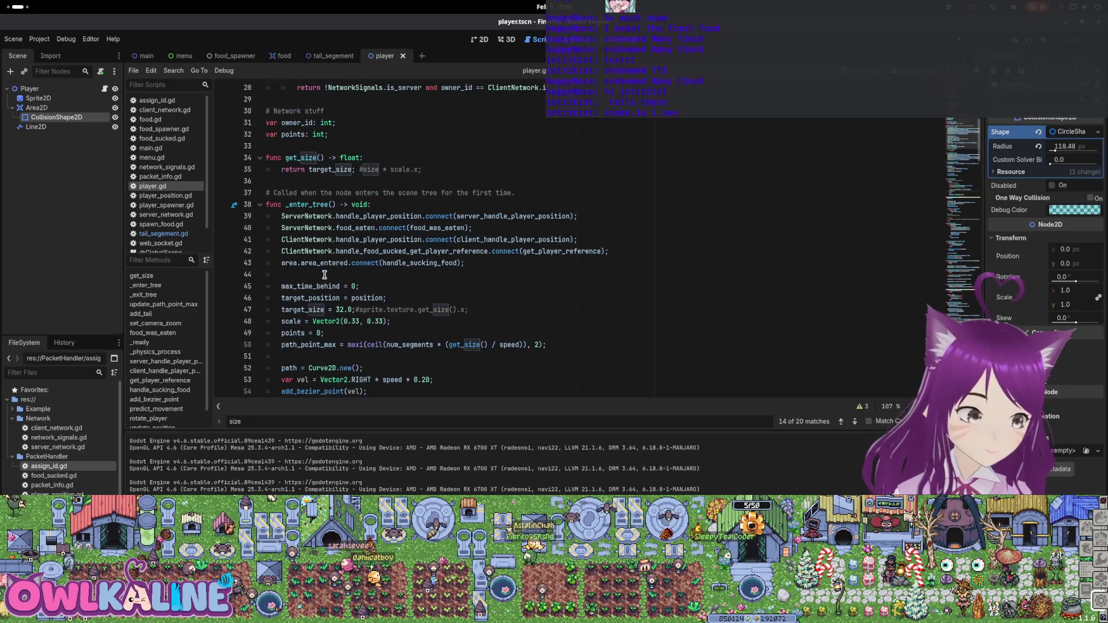
pyautogui.scroll(-1, 324, 275)
pyautogui.scroll(-2, 335, 260)
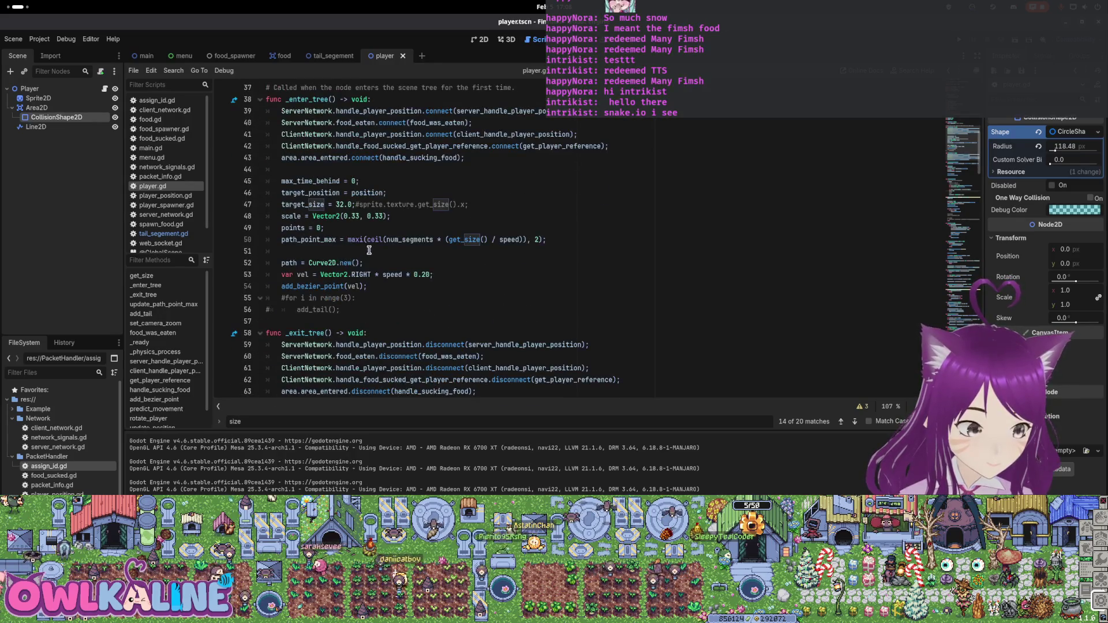
pyautogui.hotkey('ctrl', 'z')
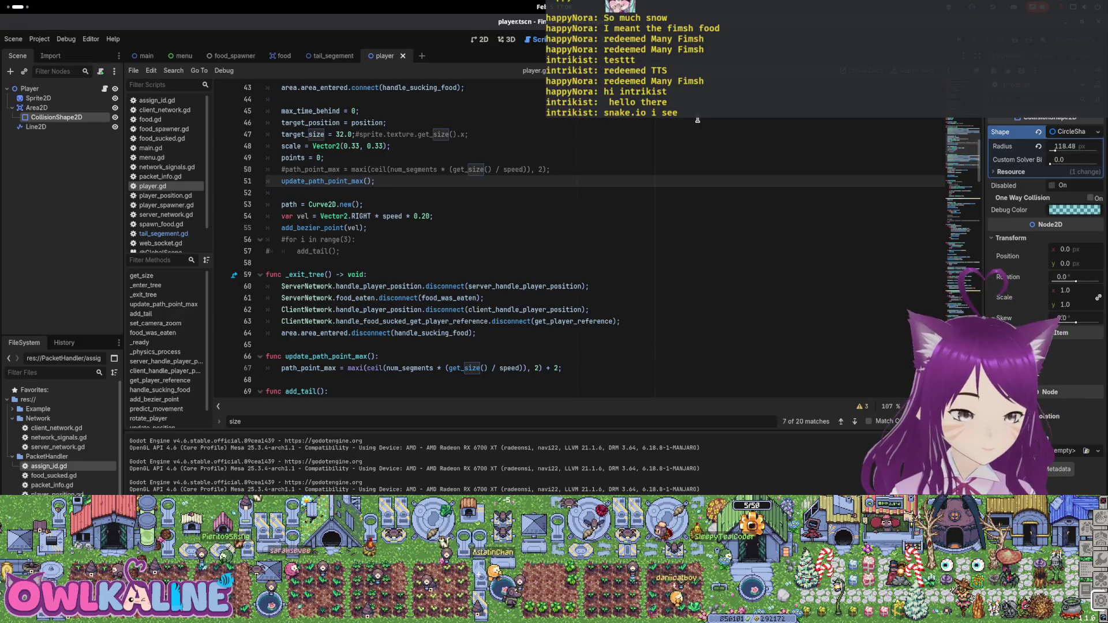
pyautogui.click(541, 368)
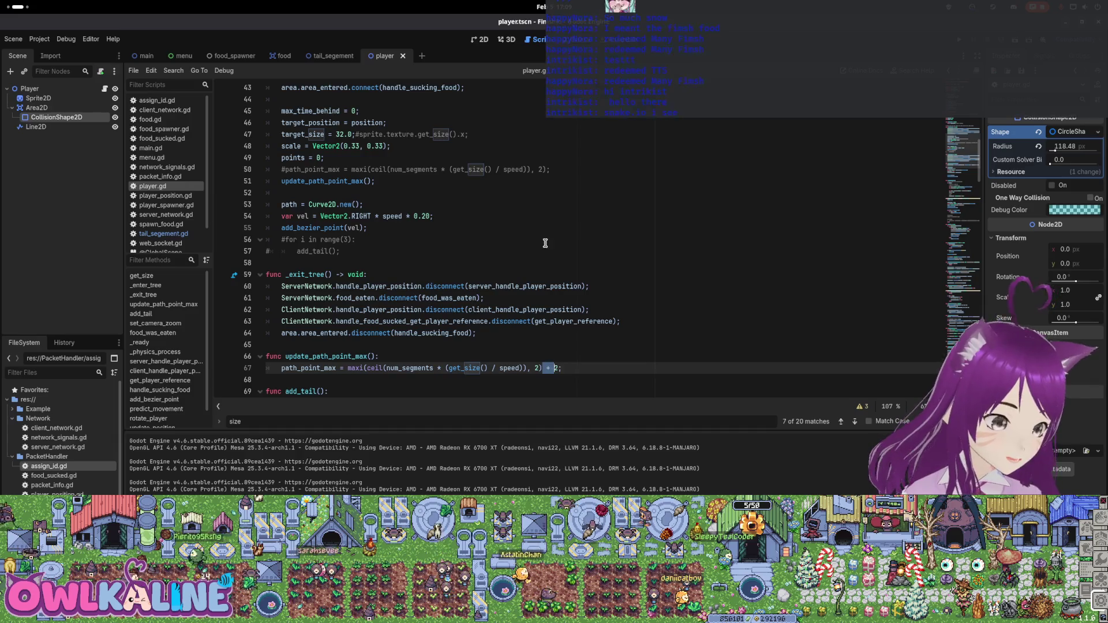
pyautogui.click(524, 179)
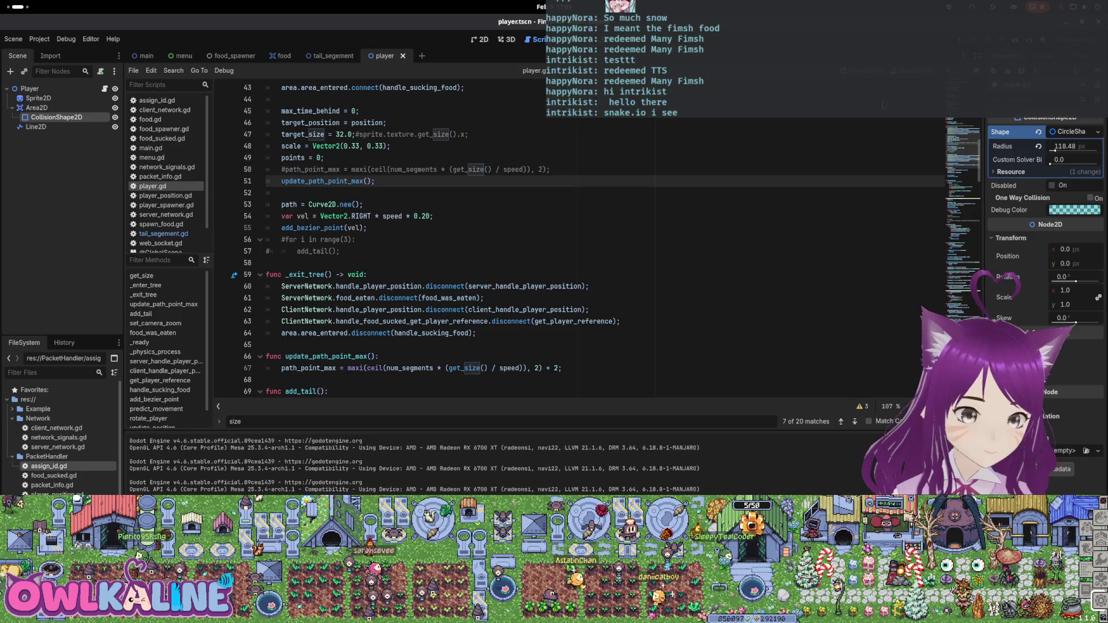
pyautogui.press('F5')
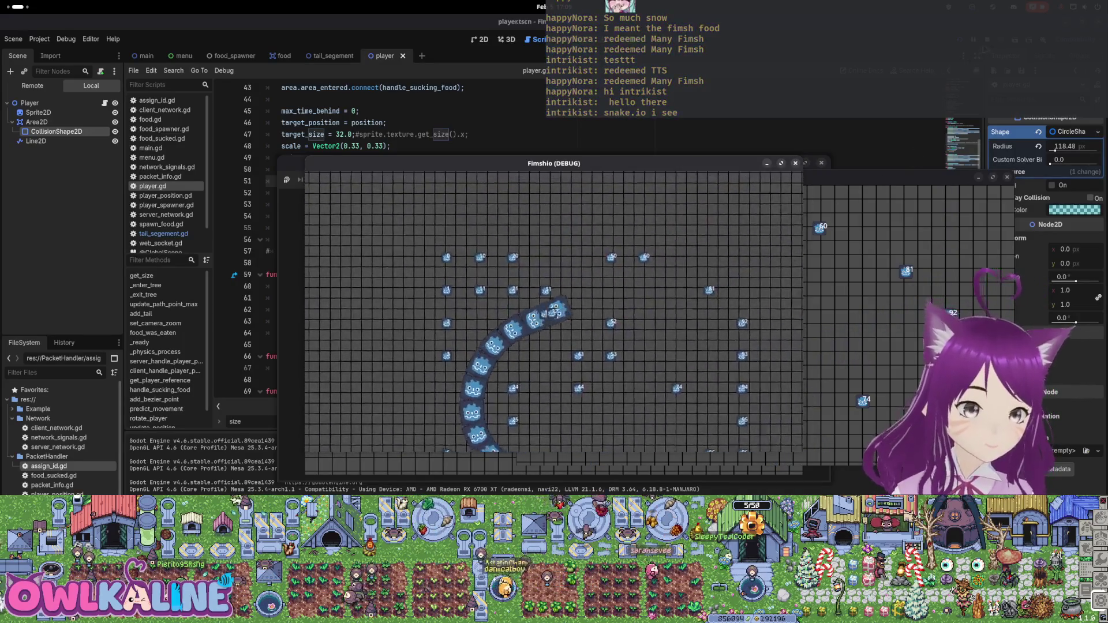
pyautogui.press('F8')
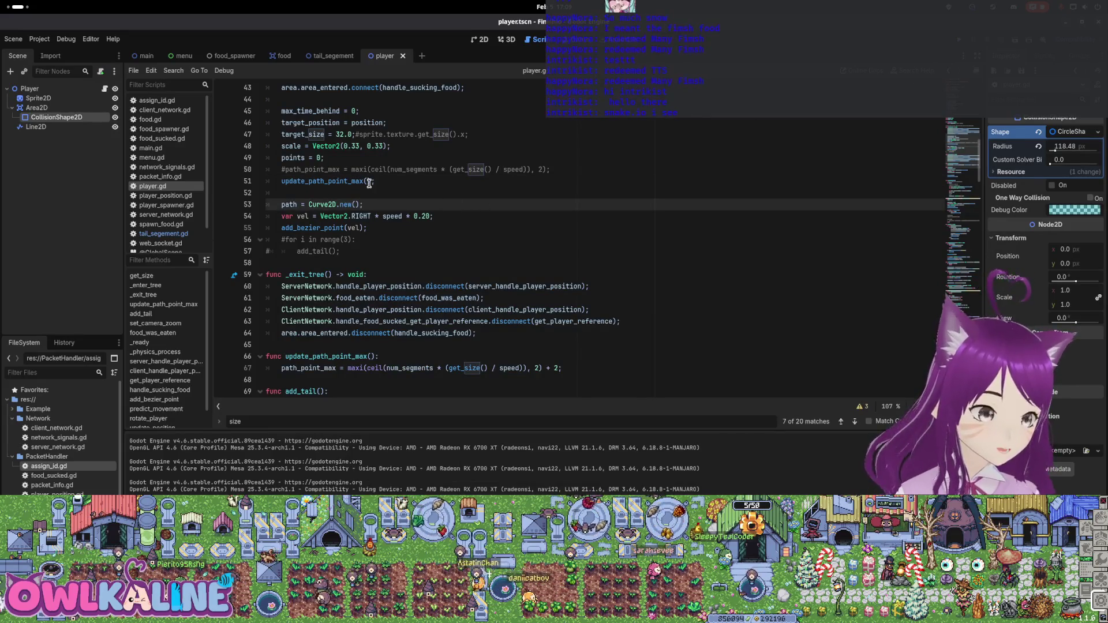
# Delete the commented-out path_point_max line and the sprite size comment after 32.0
pyautogui.scroll(2, 420, 211)
pyautogui.click(557, 238)
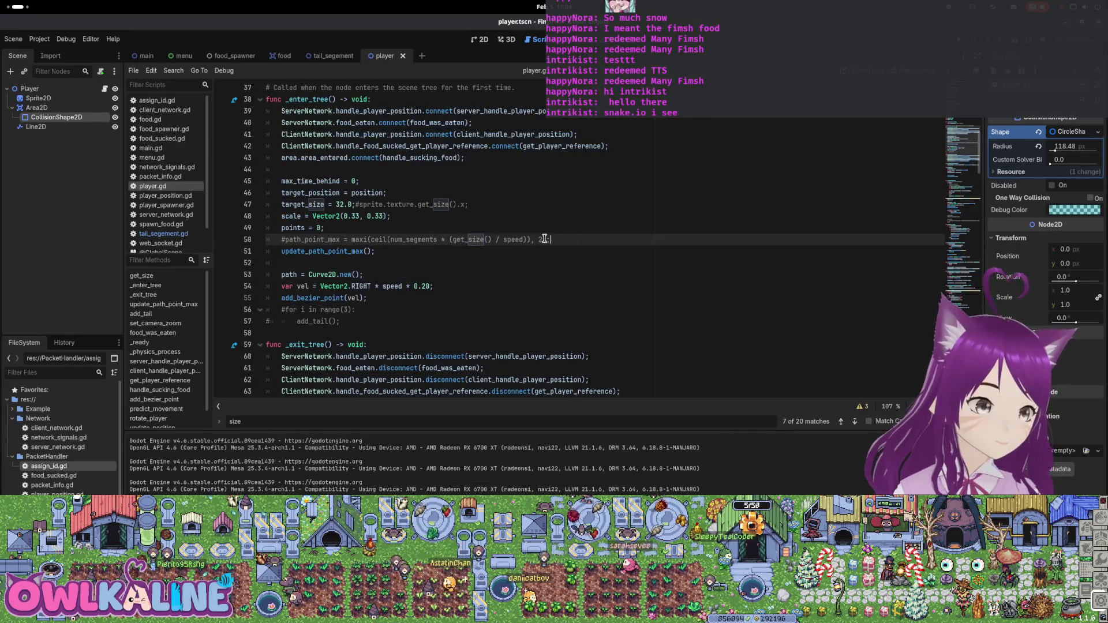
pyautogui.press('BackSpace')
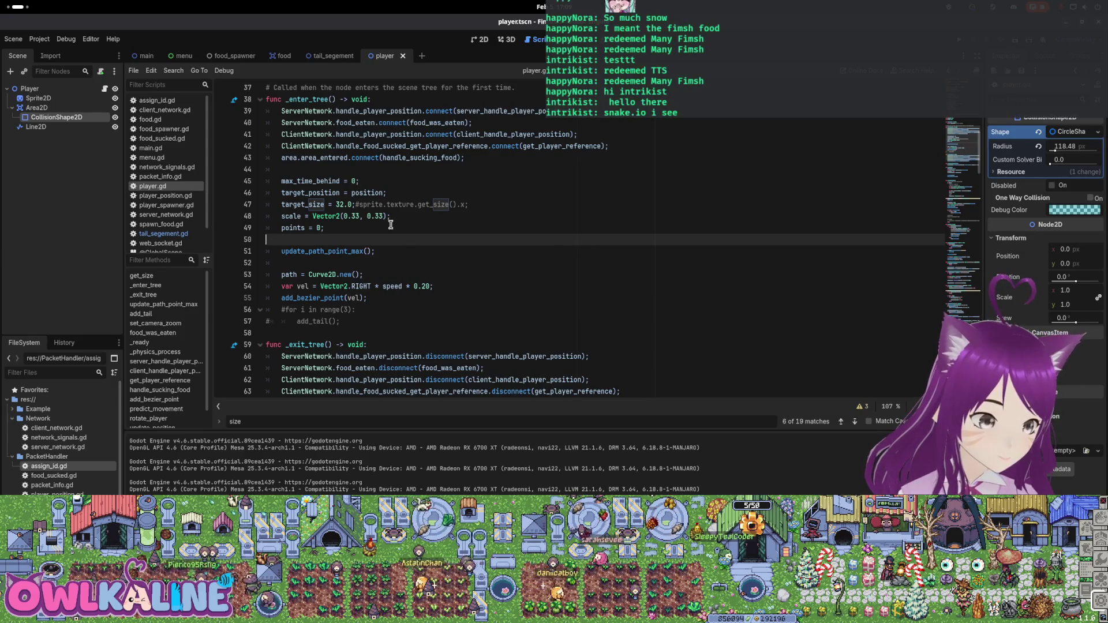
pyautogui.press('BackSpace')
pyautogui.moveTo(355, 204); pyautogui.dragTo(483, 204)
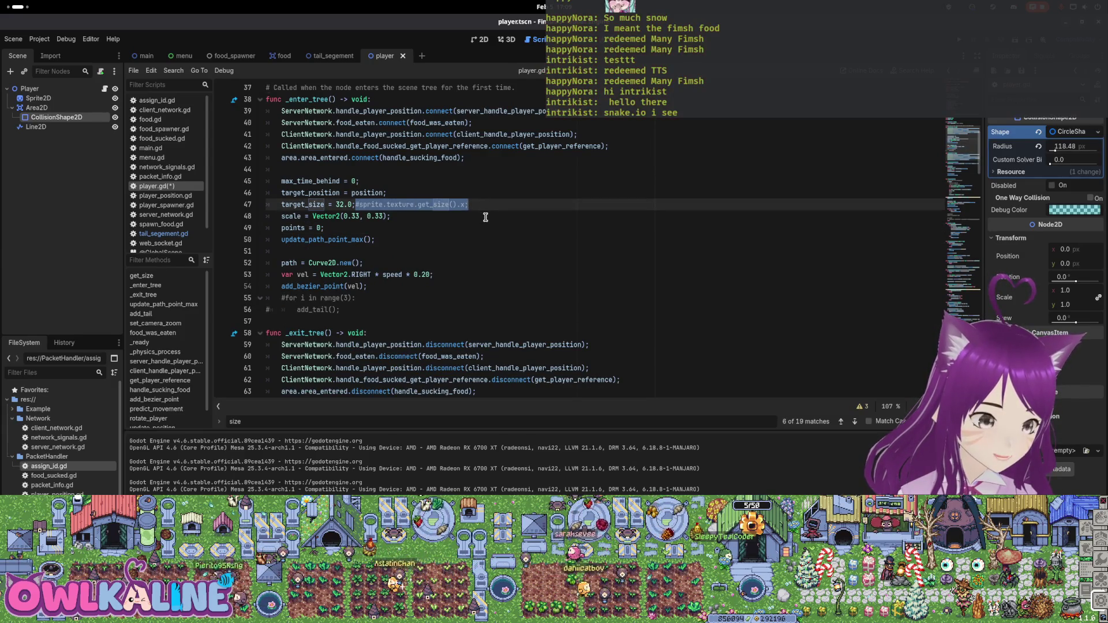
pyautogui.press('BackSpace')
pyautogui.press('BackSpace')
# Replace the scale = Vector2(0.33, 0.33) line with a set_camera_zoom() call
pyautogui.moveTo(391, 216); pyautogui.dragTo(281, 217)
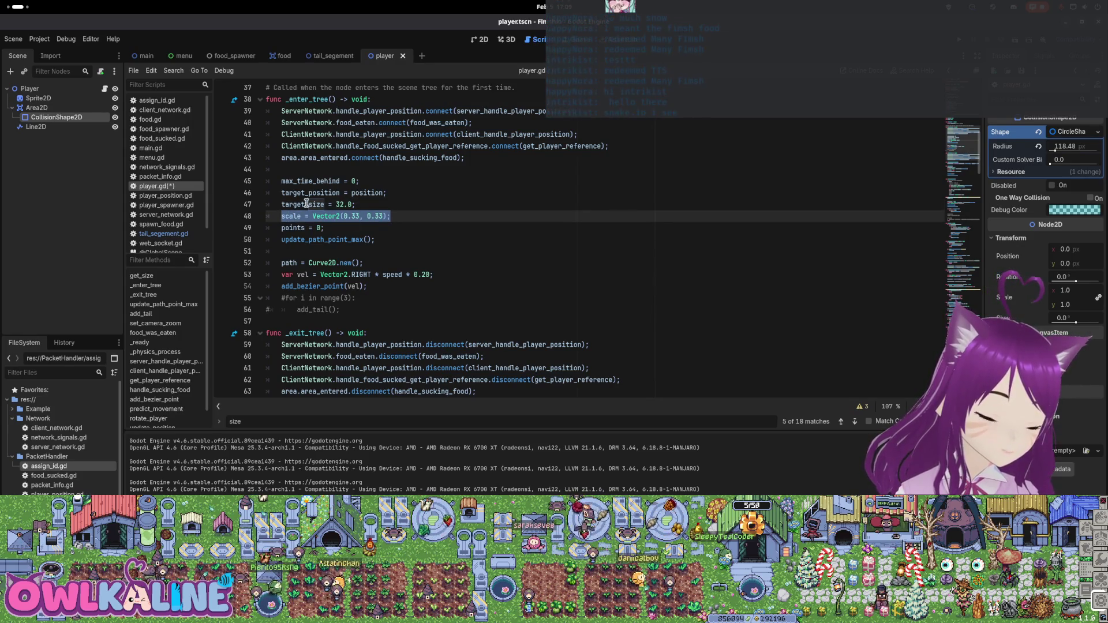
pyautogui.scroll(-7, 419, 218)
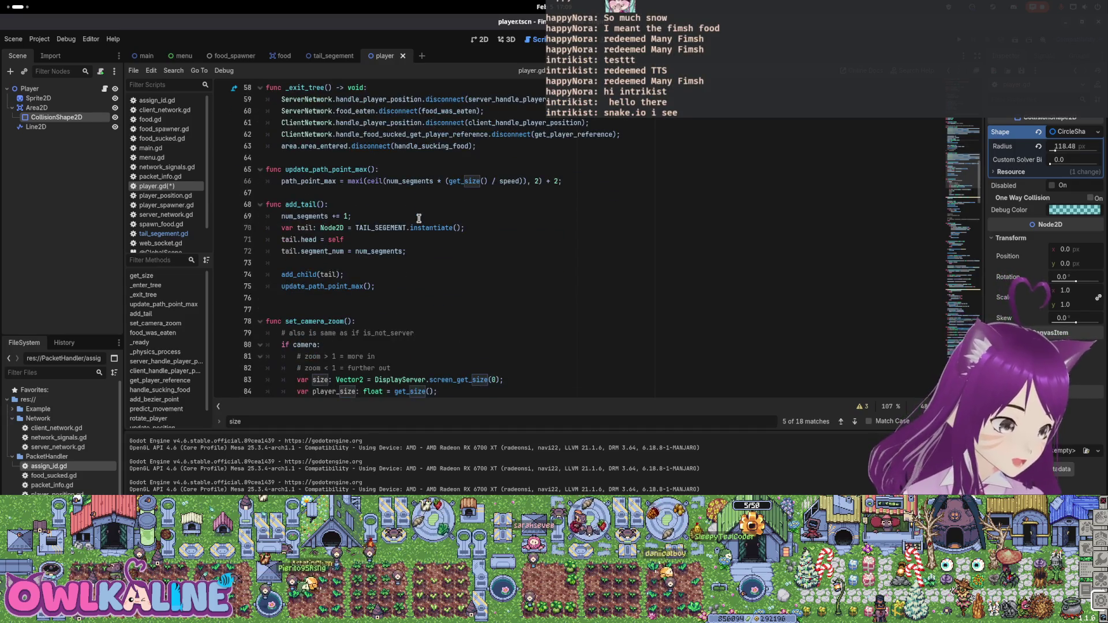
pyautogui.scroll(-7, 419, 219)
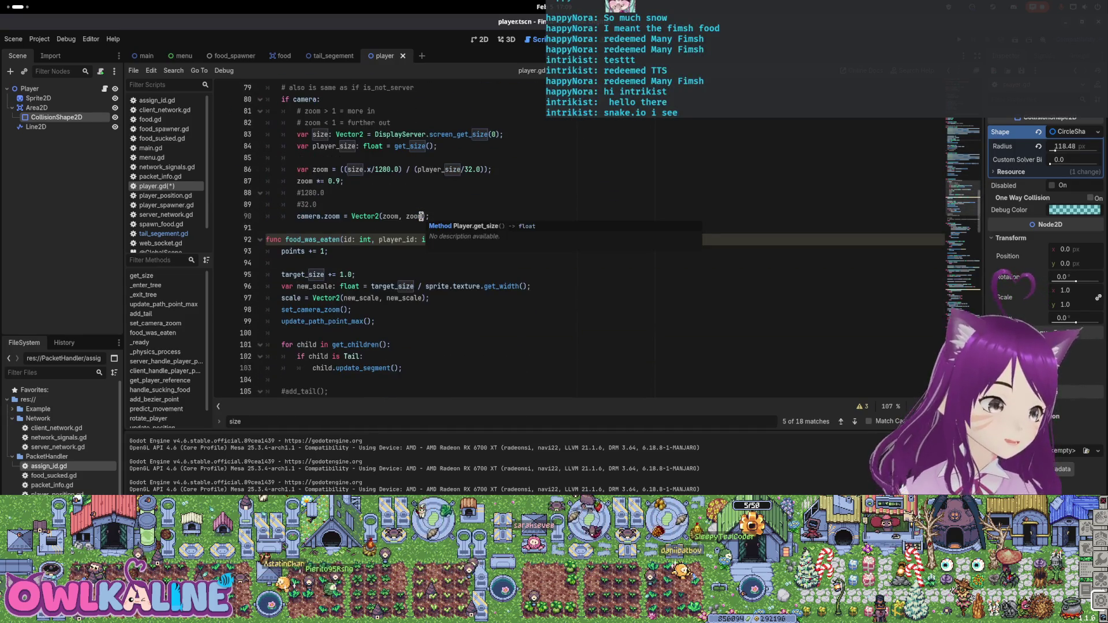
pyautogui.scroll(13, 421, 216)
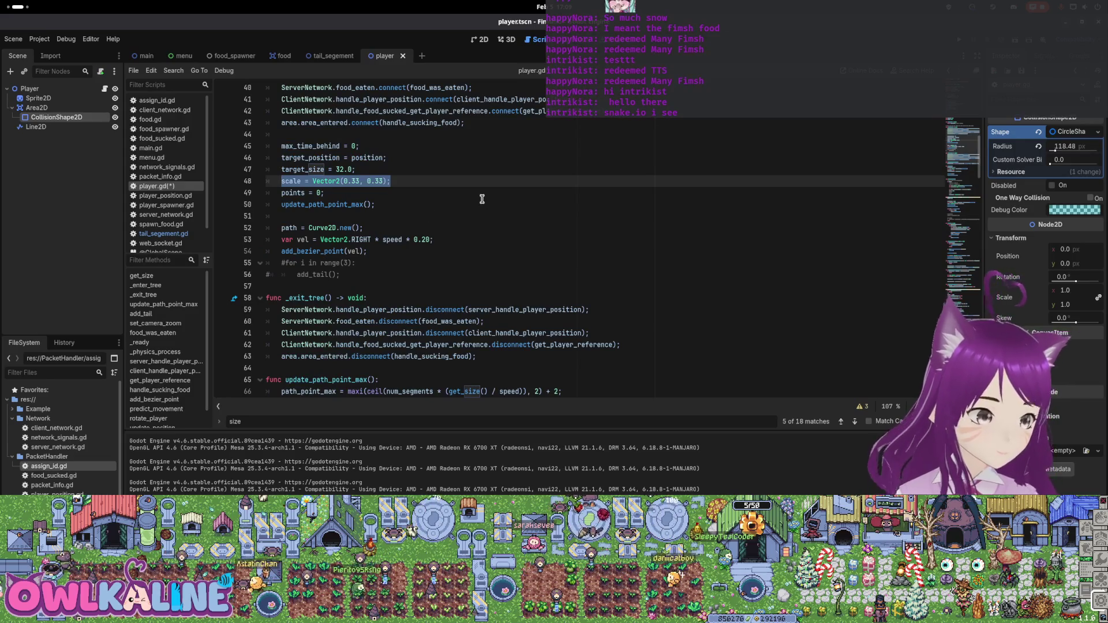
pyautogui.write('set_cam')
pyautogui.press('Return')
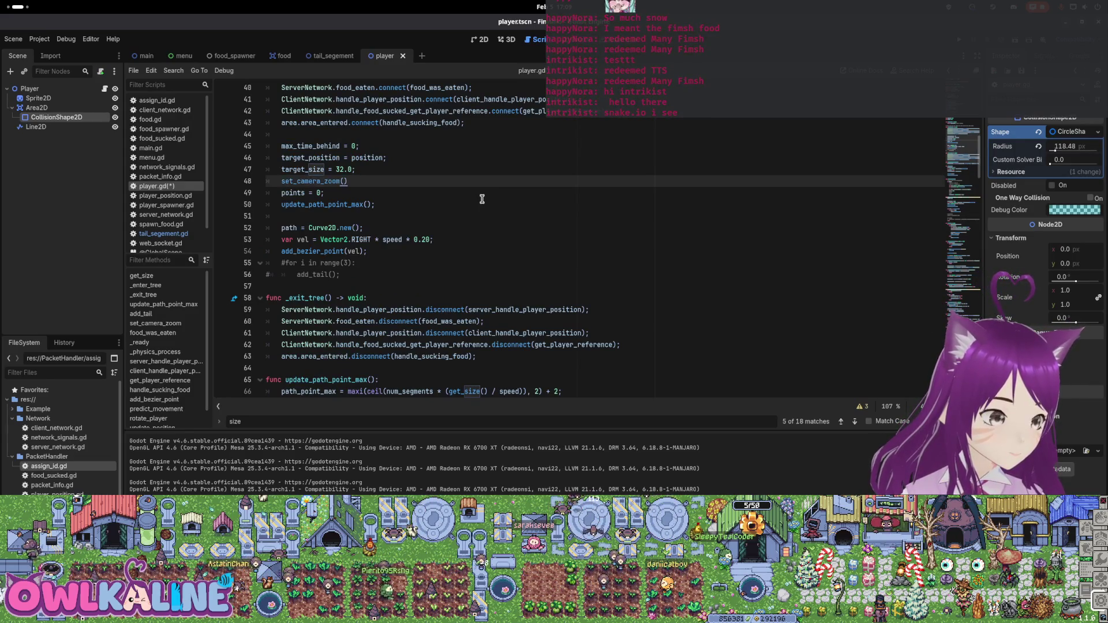
pyautogui.hotkey('shift', 'Home')
pyautogui.press('BackSpace')
# Move set_camera_zoom() to just after points = 0, save, and run the project with F5
pyautogui.click(482, 198)
pyautogui.hotkey('ctrl', 's')
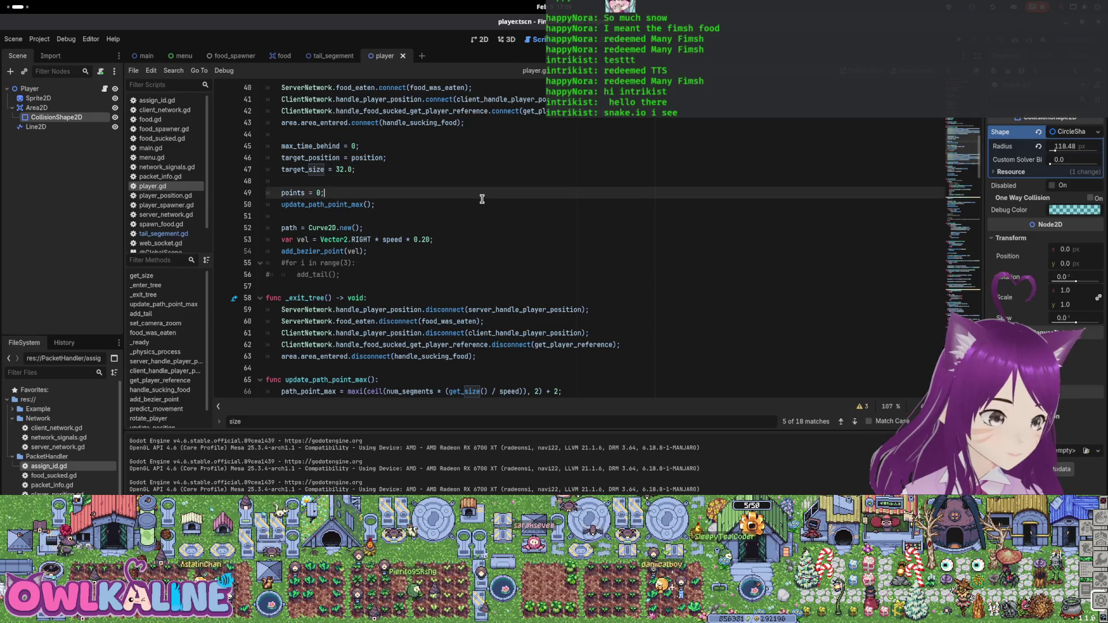
pyautogui.press('Return')
pyautogui.write('set_camera_zoom();')
pyautogui.press('Up')
pyautogui.press('Up')
pyautogui.press('BackSpace')
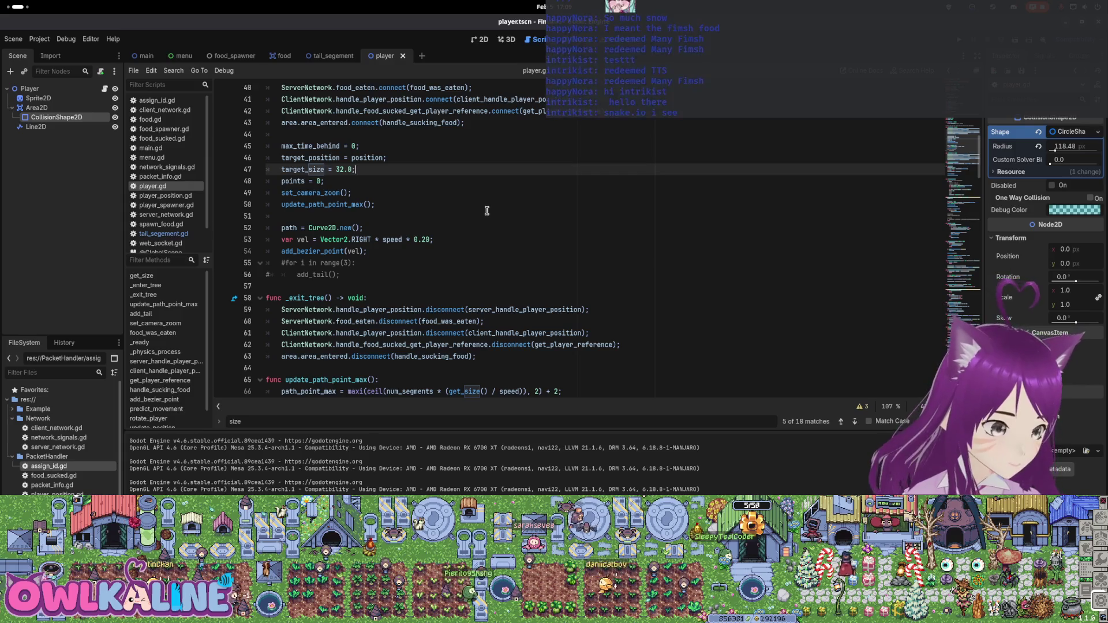
pyautogui.press('F5')
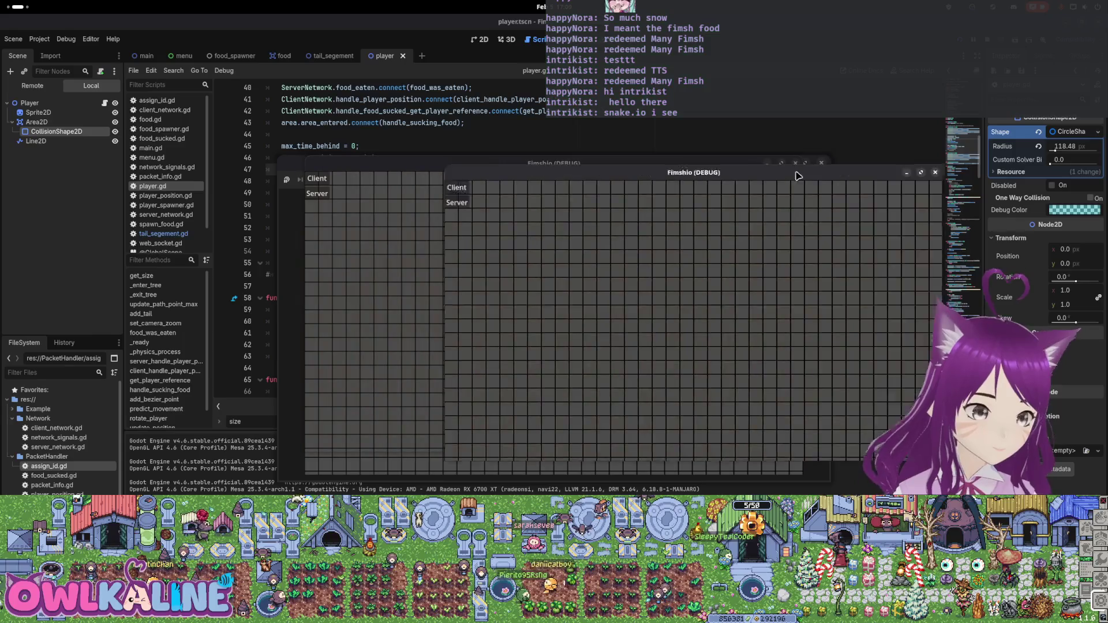
pyautogui.click(318, 180)
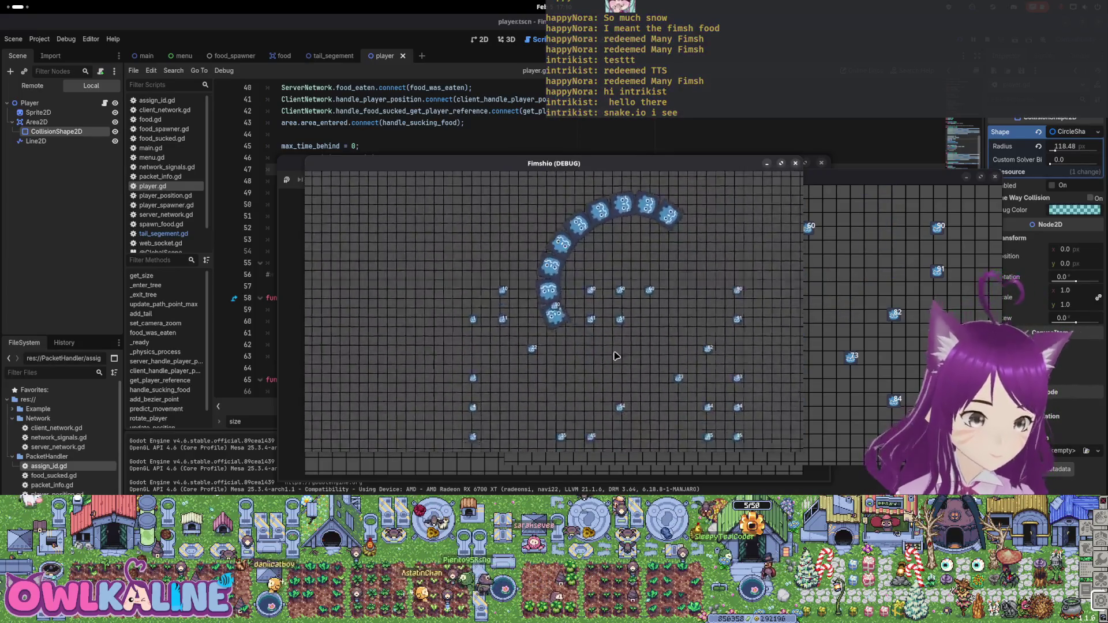
pyautogui.press('F8')
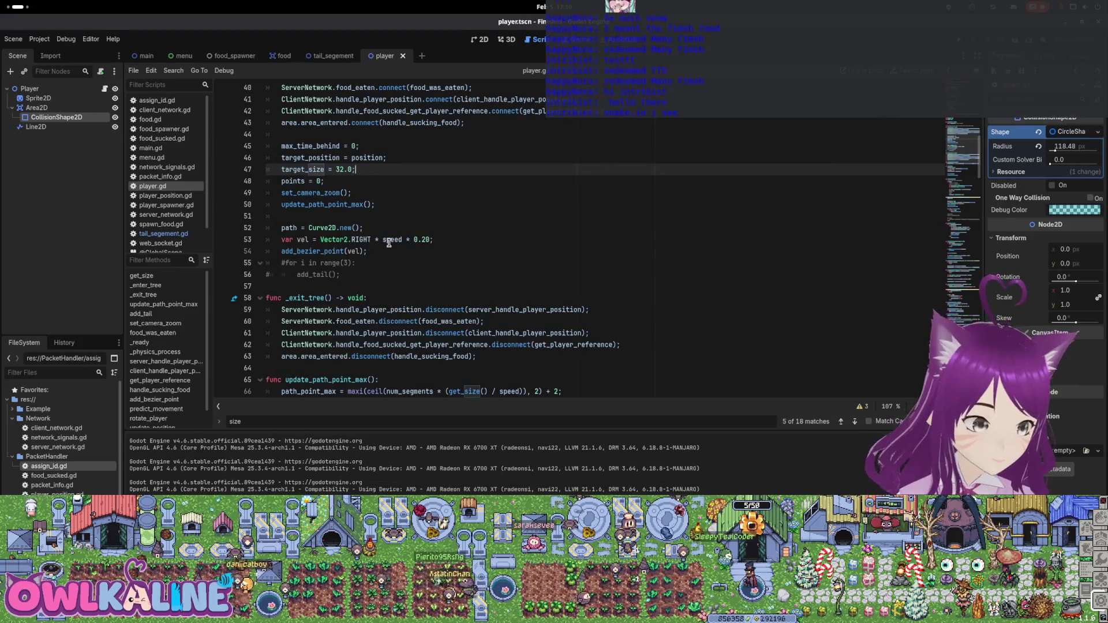
# Delete the zoom *= 0.9 line and briefly test-run the game
pyautogui.scroll(-7, 379, 279)
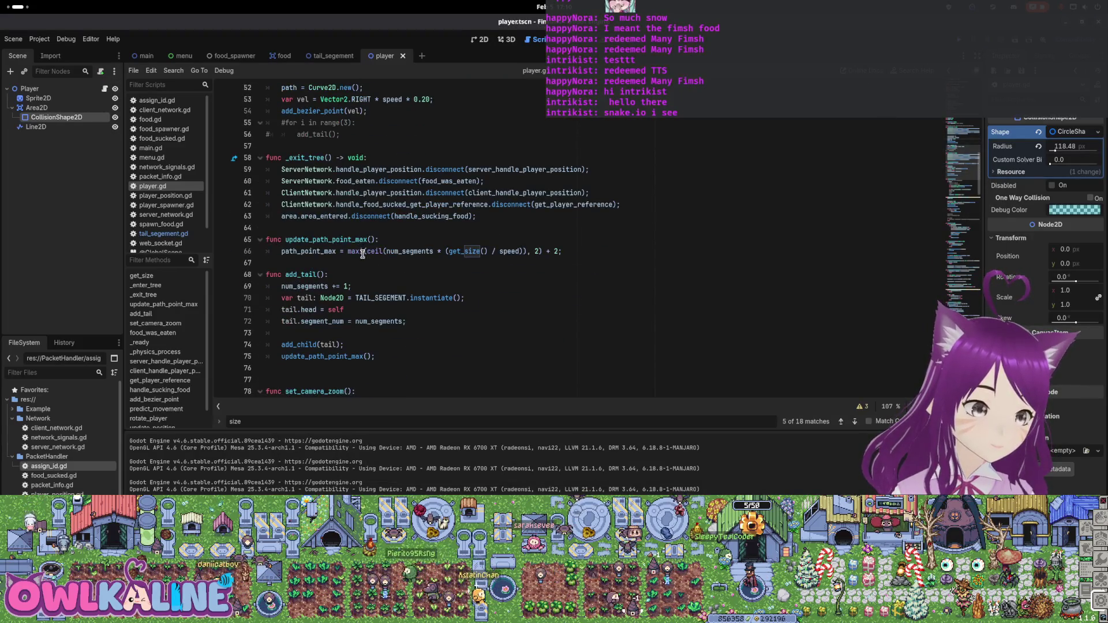
pyautogui.scroll(-4, 354, 279)
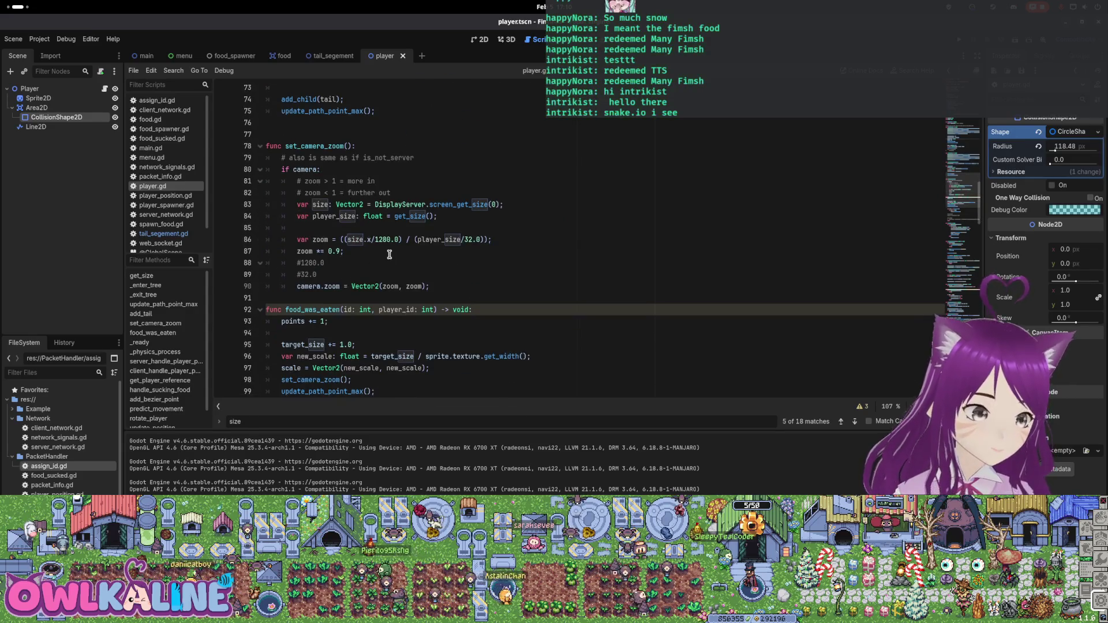
pyautogui.tripleClick(359, 253)
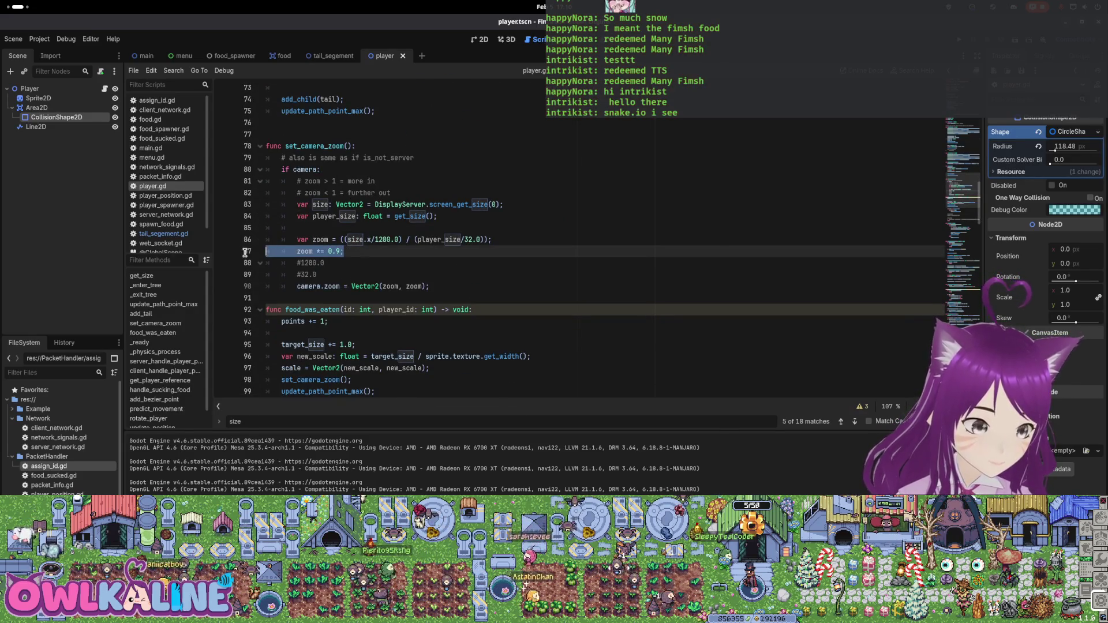
pyautogui.press('BackSpace')
pyautogui.press('F5')
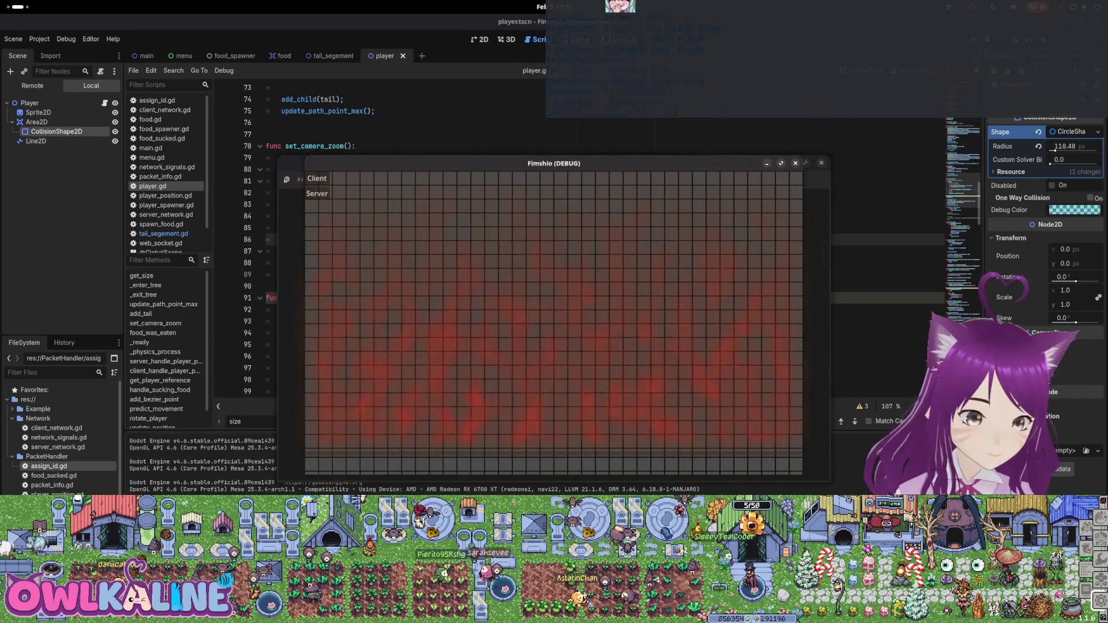
pyautogui.press('F8')
# Remove the set_camera_zoom() call line from _enter_tree
pyautogui.scroll(8, 316, 197)
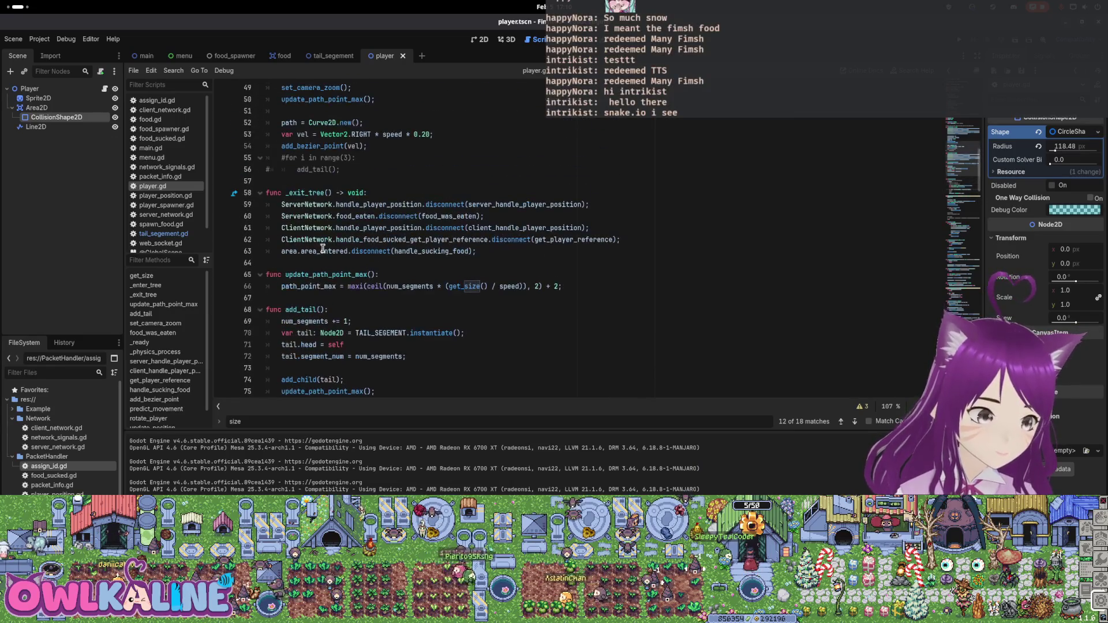
pyautogui.scroll(2, 317, 197)
pyautogui.doubleClick(312, 158)
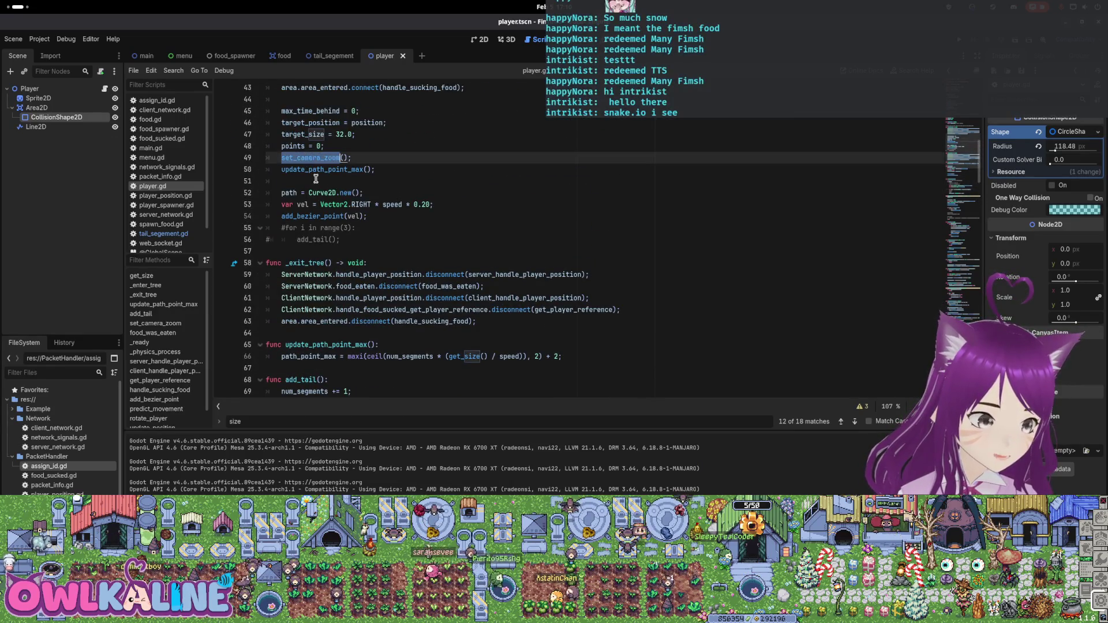
pyautogui.scroll(2, 320, 197)
pyautogui.press('Home')
pyautogui.press('Home')
pyautogui.hotkey('shift', 'End')
pyautogui.hotkey('ctrl', 'x')
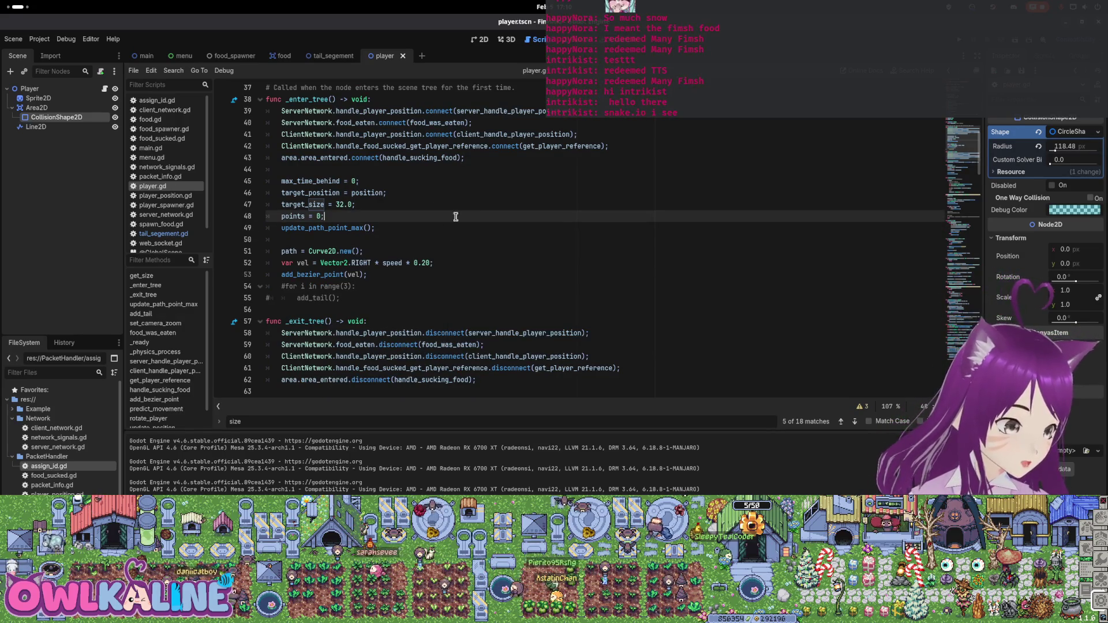
pyautogui.press('BackSpace')
# Locate and select the set_camera_zoom call in _ready's camera setup
pyautogui.scroll(-7, 349, 239)
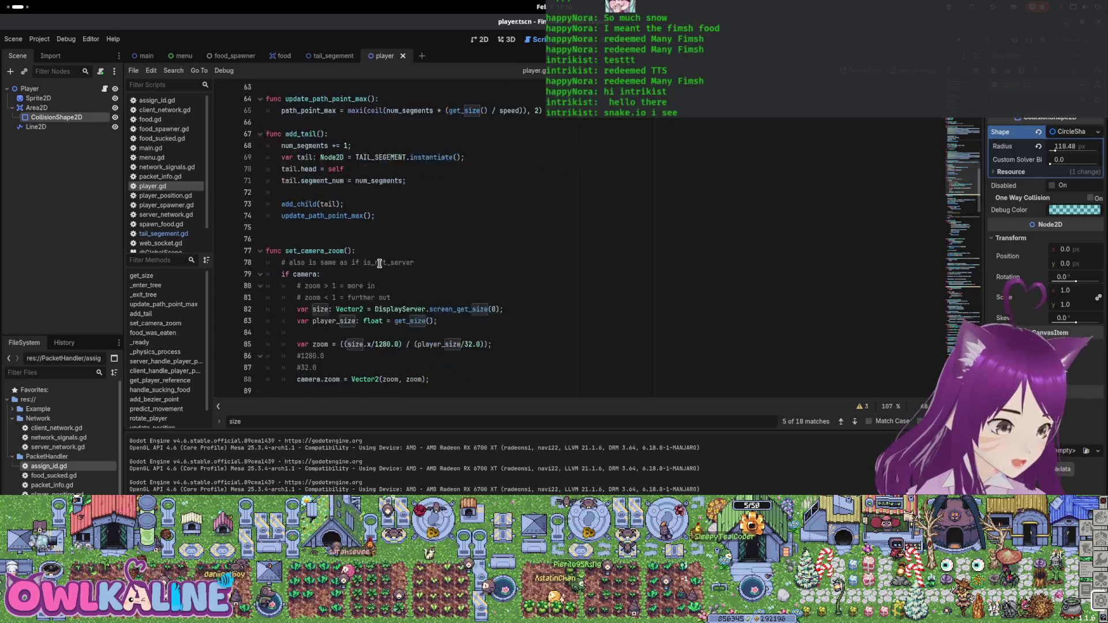
pyautogui.scroll(-6, 327, 245)
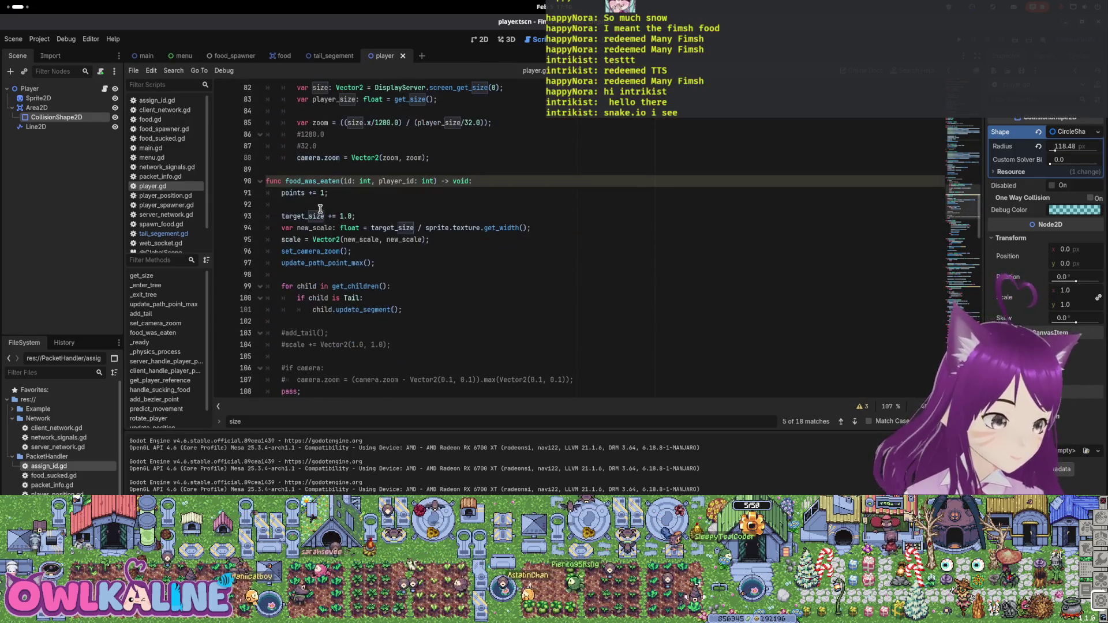
pyautogui.scroll(-4, 330, 250)
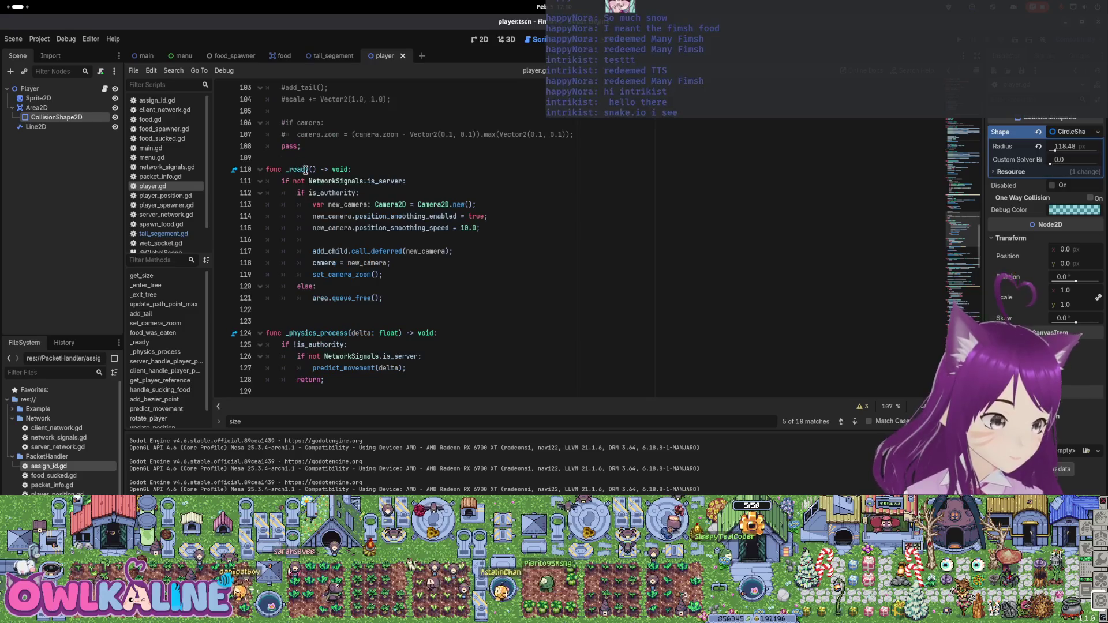
pyautogui.click(345, 278)
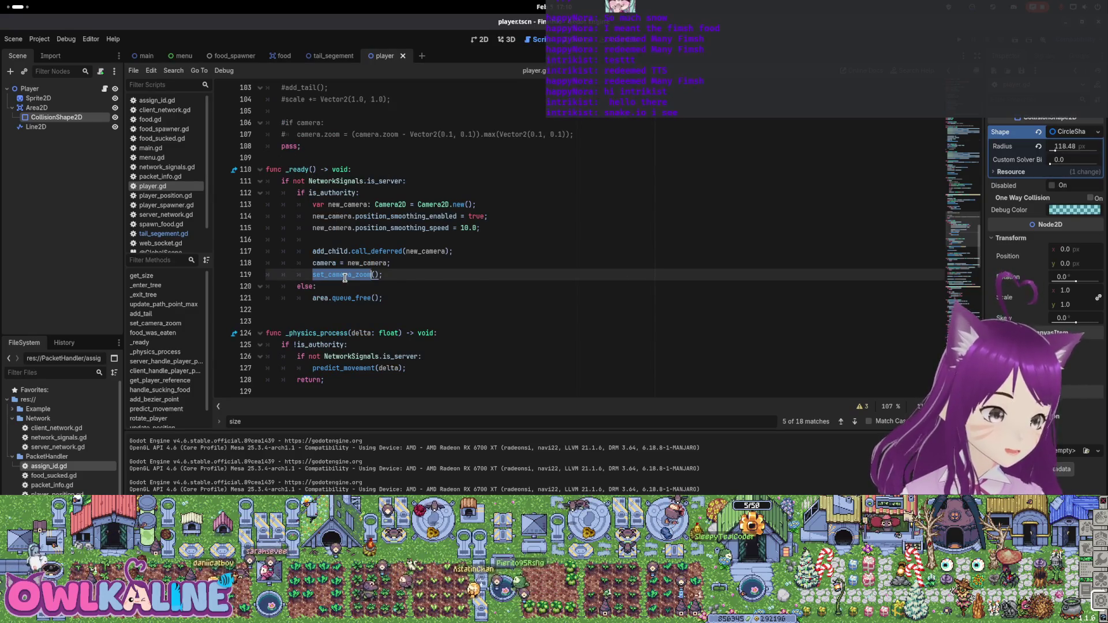
pyautogui.click(455, 251)
pyautogui.doubleClick(355, 275)
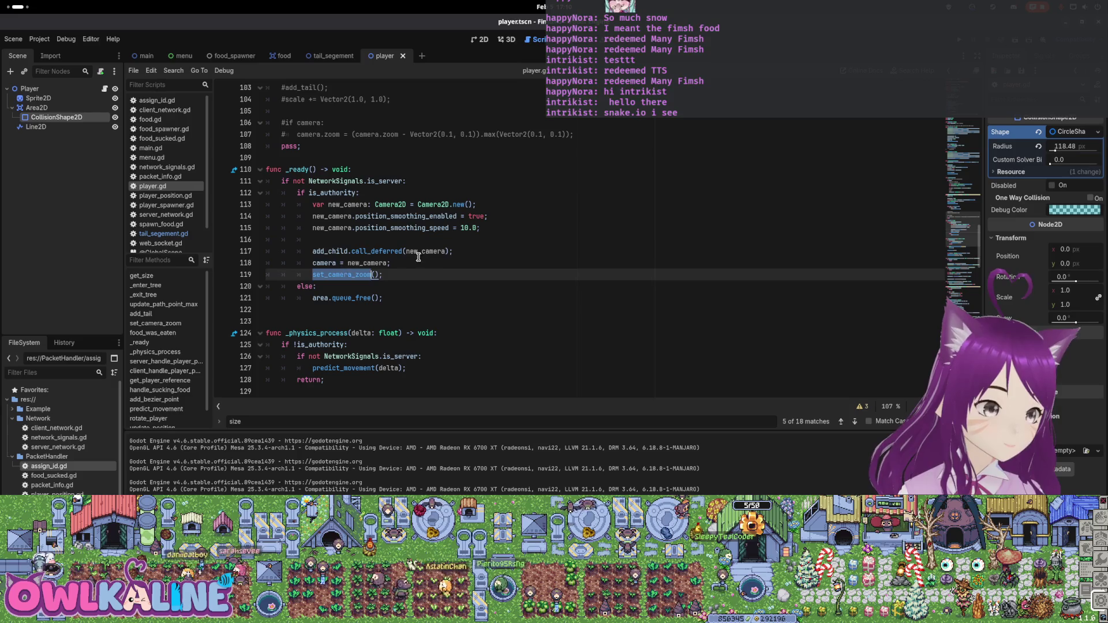
pyautogui.press('F5')
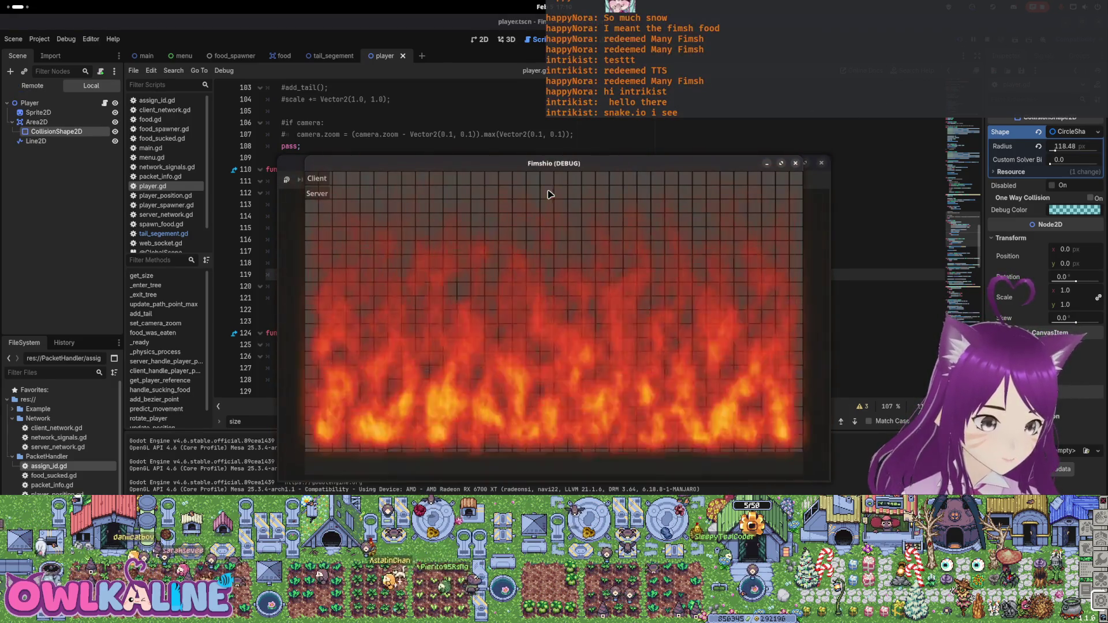
pyautogui.click(517, 212)
pyautogui.click(317, 178)
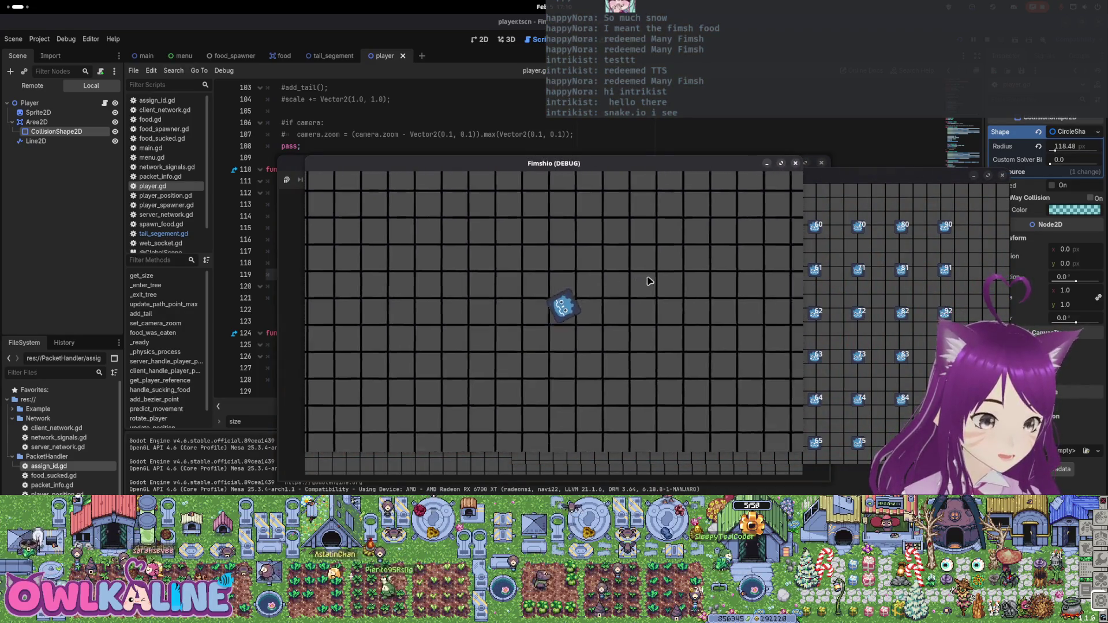
pyautogui.click(987, 41)
pyautogui.click(384, 251)
pyautogui.press('pageup')
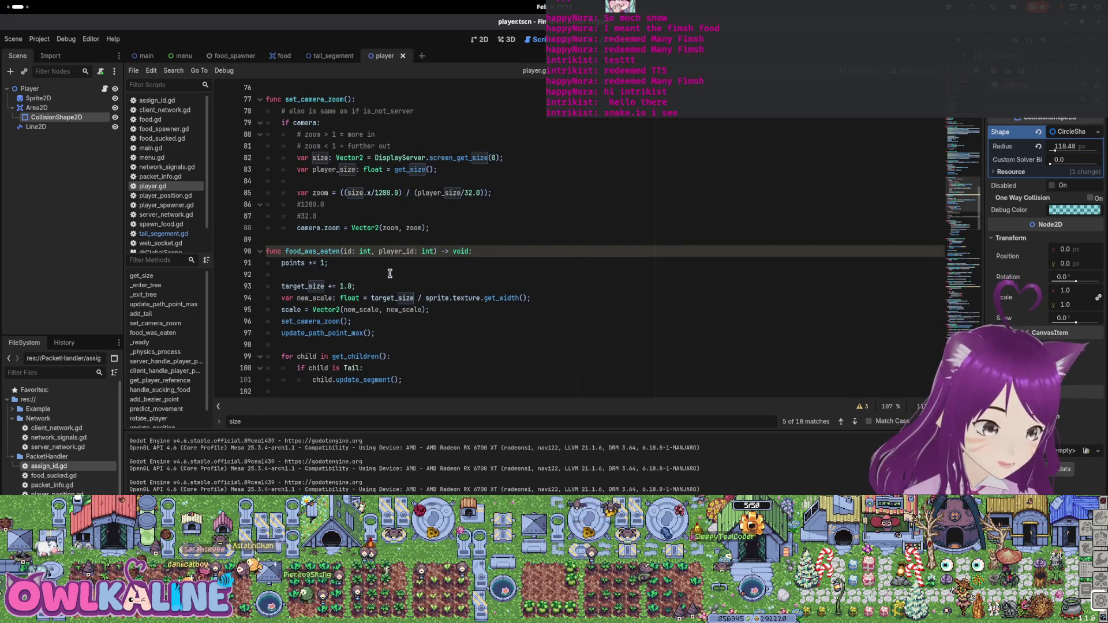
# Cut the new_scale and scale lines out of food_was_eaten
pyautogui.scroll(2, 390, 274)
pyautogui.scroll(-1, 390, 274)
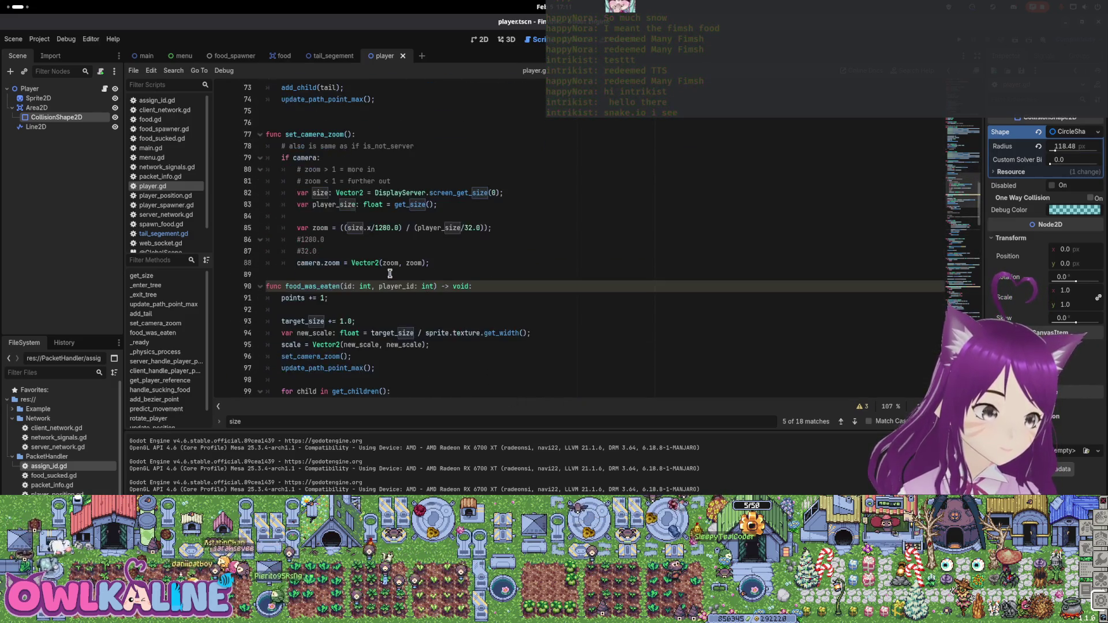
pyautogui.doubleClick(303, 322)
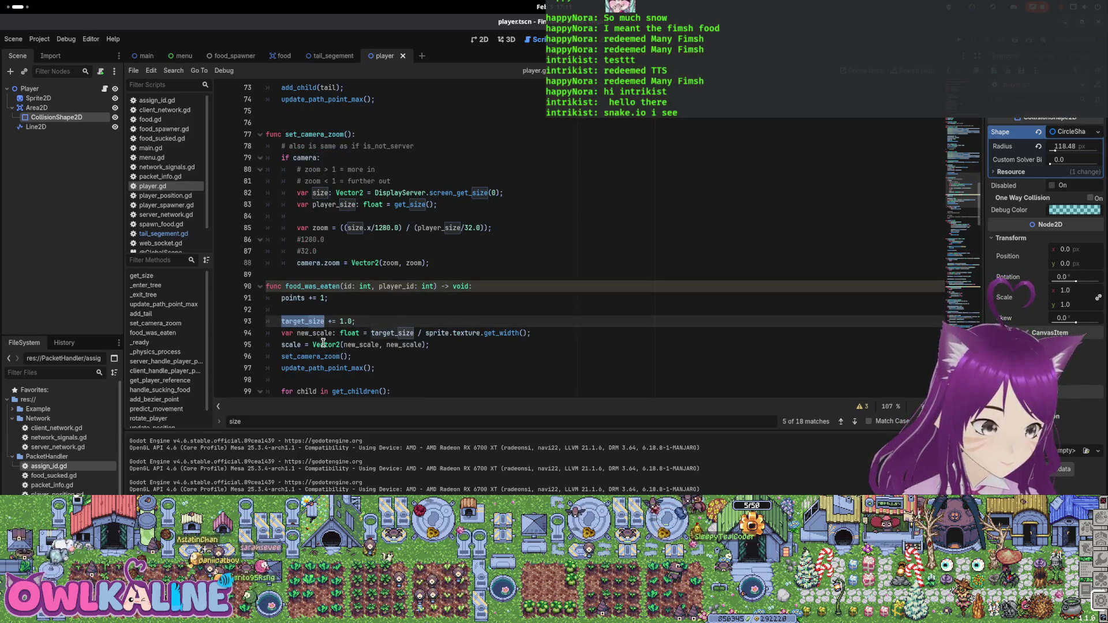
pyautogui.scroll(-1, 329, 338)
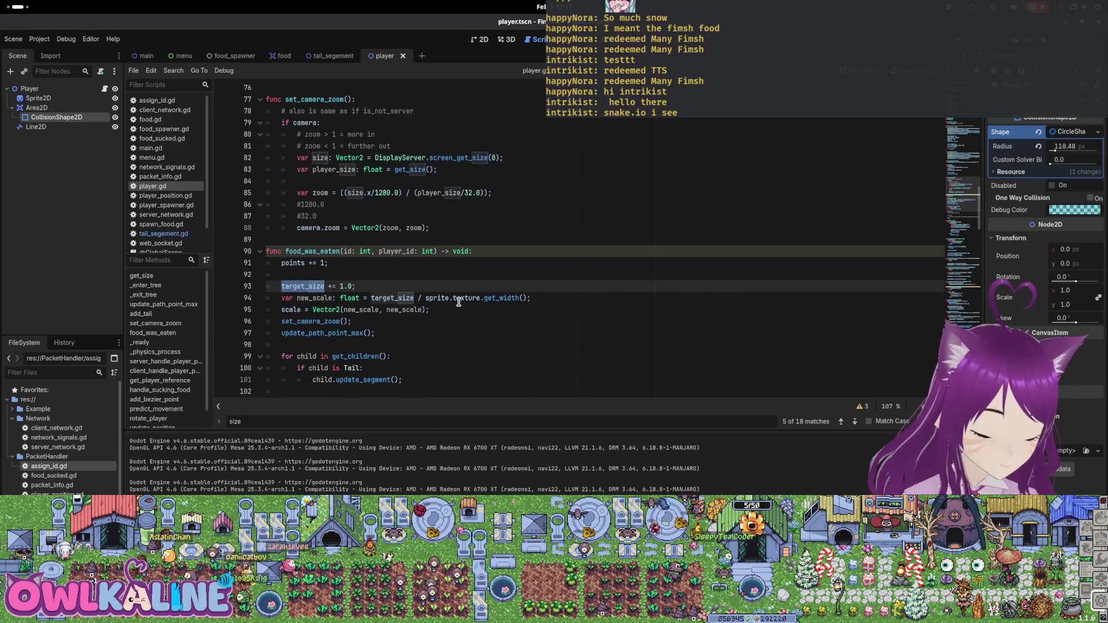
pyautogui.scroll(-1, 452, 297)
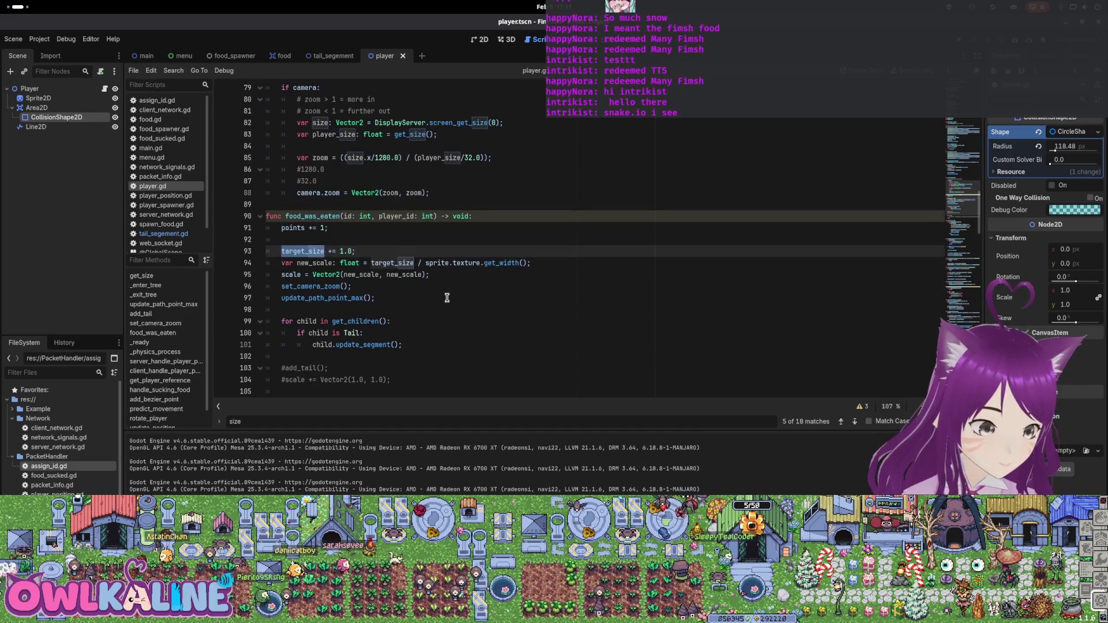
pyautogui.moveTo(429, 275); pyautogui.dragTo(270, 252)
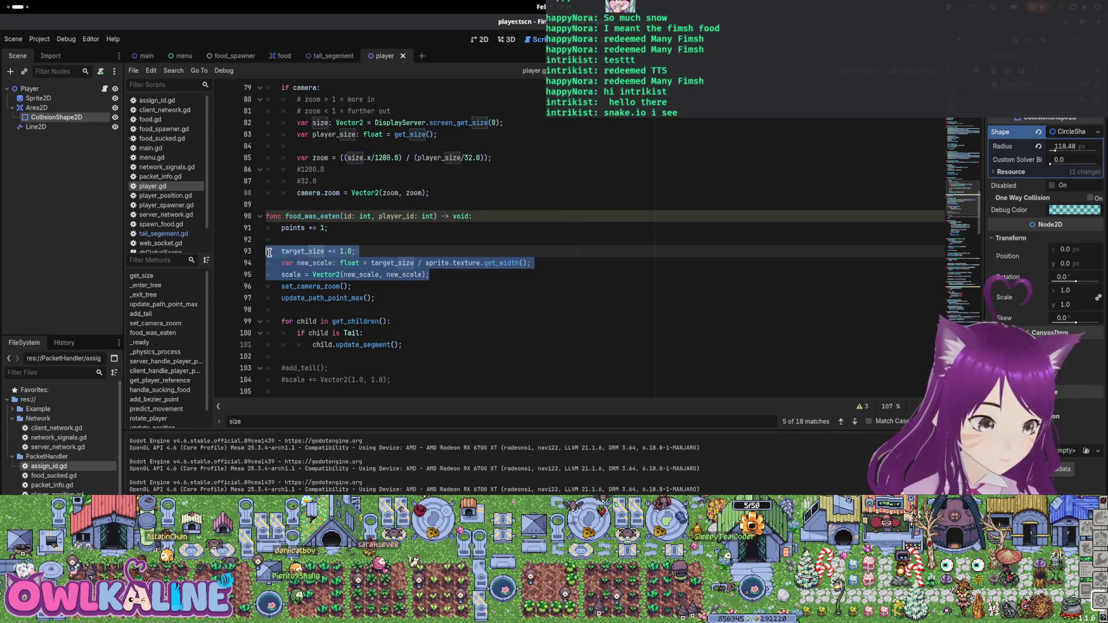
pyautogui.doubleClick(303, 252)
pyautogui.scroll(12, 344, 276)
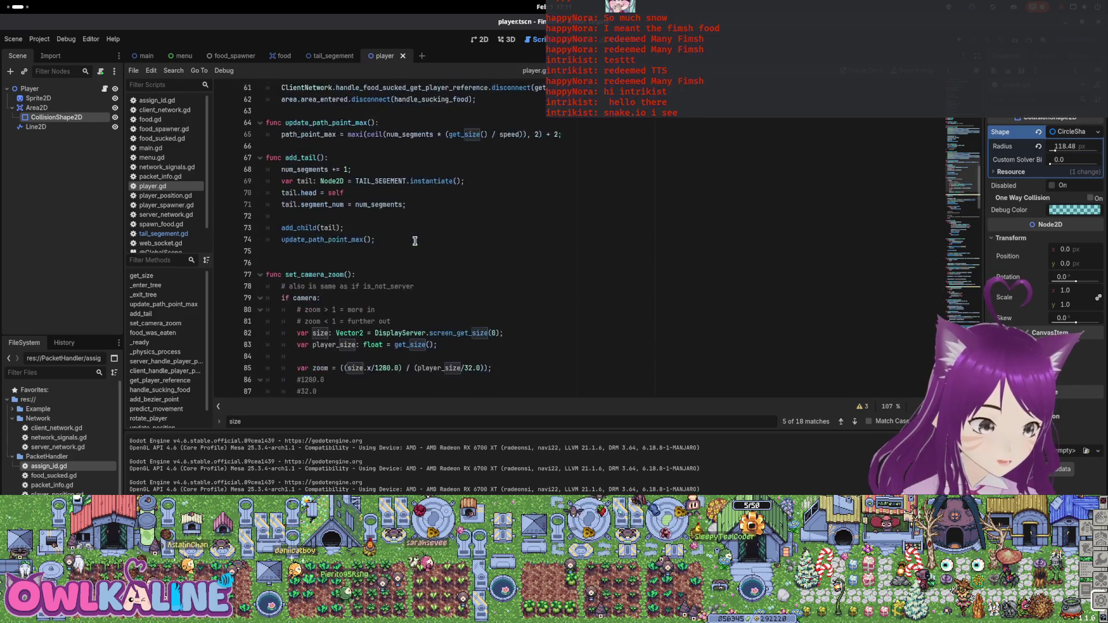
pyautogui.scroll(2, 376, 241)
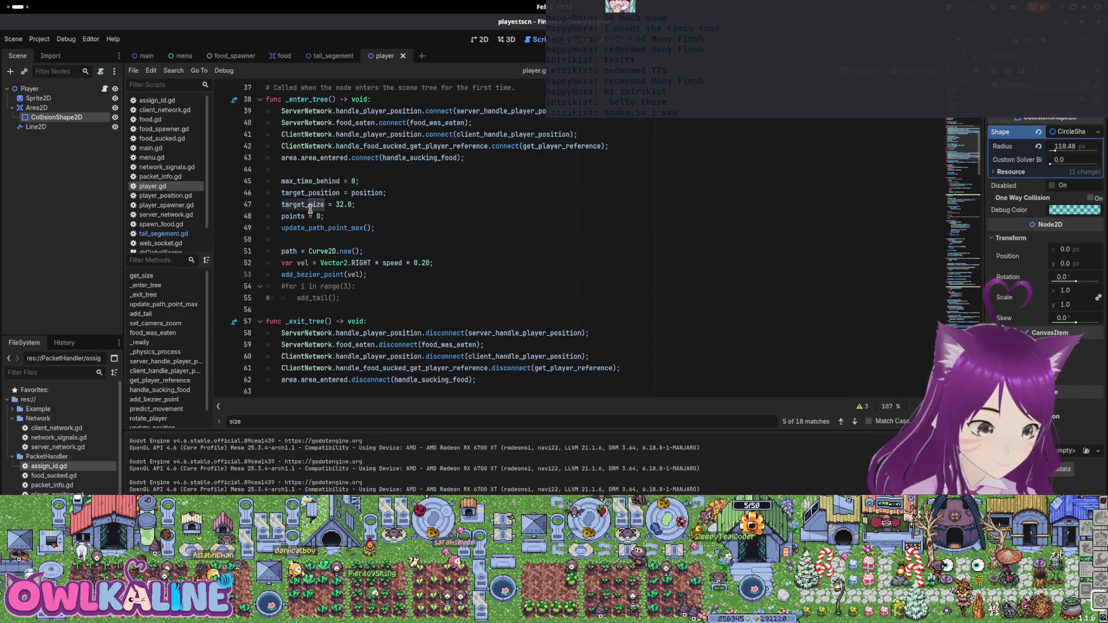
pyautogui.scroll(-13, 348, 209)
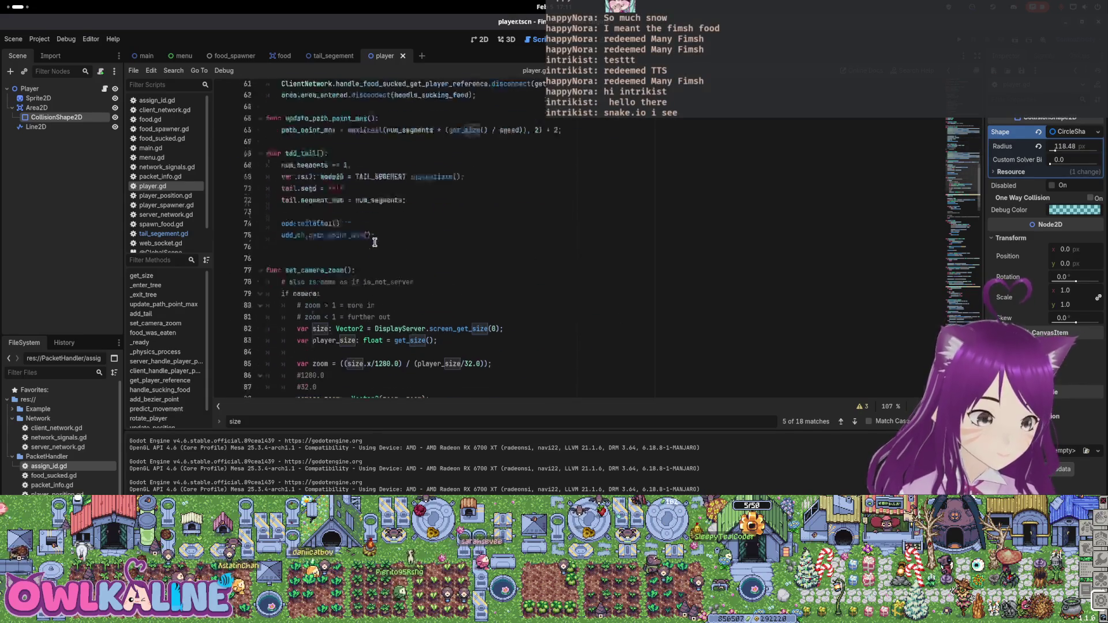
pyautogui.scroll(-2, 375, 242)
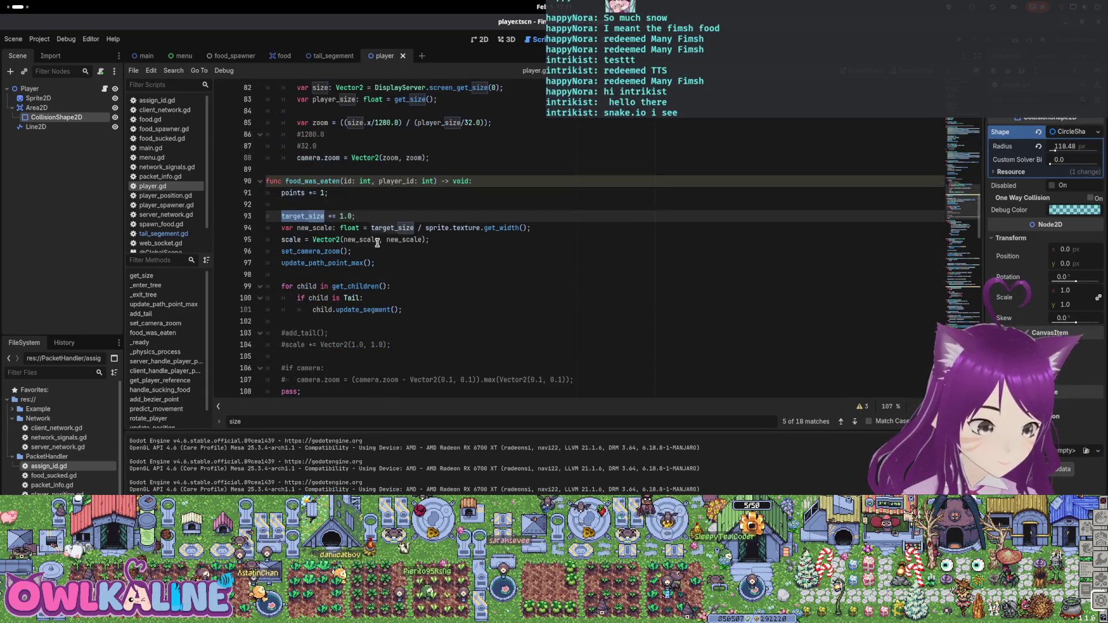
pyautogui.moveTo(434, 240)
pyautogui.mouseDown()
pyautogui.moveTo(281, 241)
pyautogui.moveTo(303, 232)
pyautogui.mouseUp()
pyautogui.hotkey('ctrl', 'c')
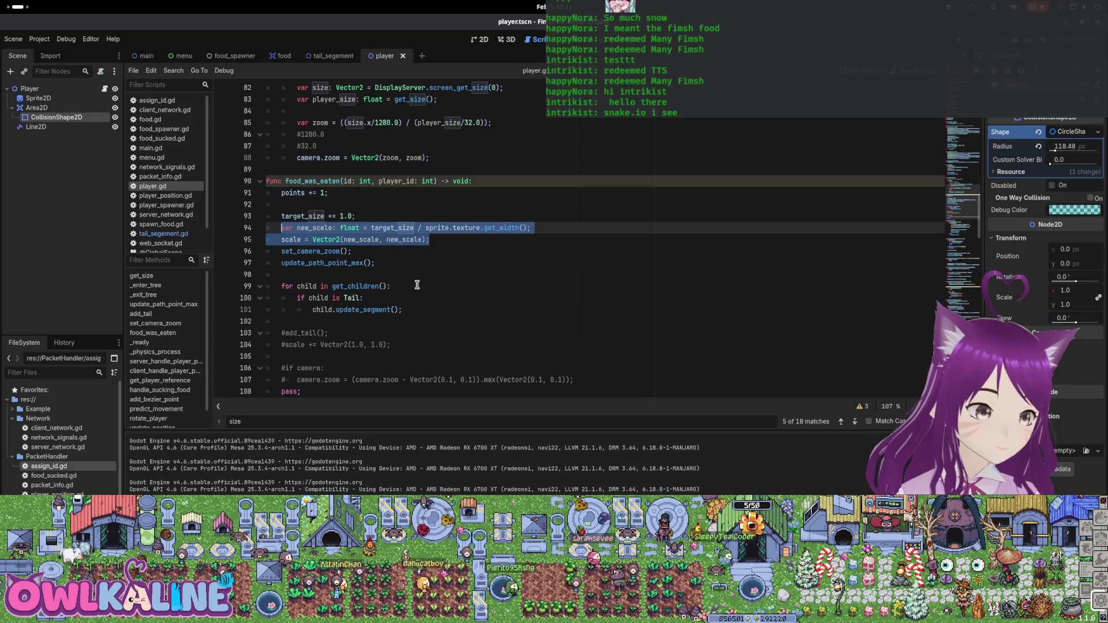
pyautogui.press('Delete')
# Create func update_scale(): above food_was_eaten containing the pasted scale code, and save
pyautogui.click(377, 173)
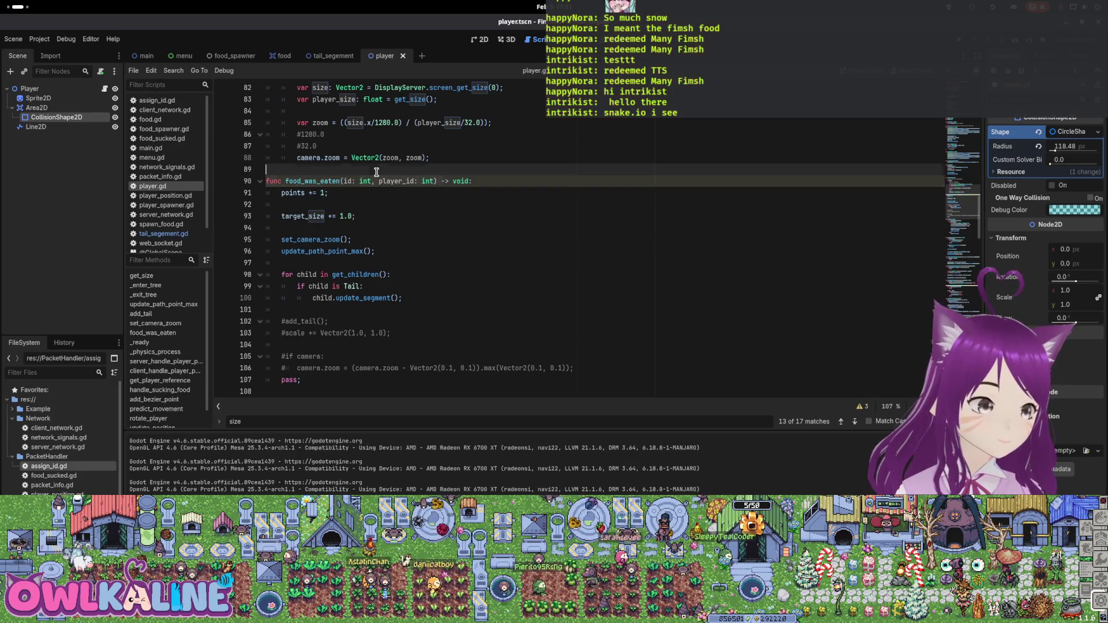
pyautogui.press('Return')
pyautogui.press('Return')
pyautogui.press('Up')
pyautogui.write('func update_scale()')
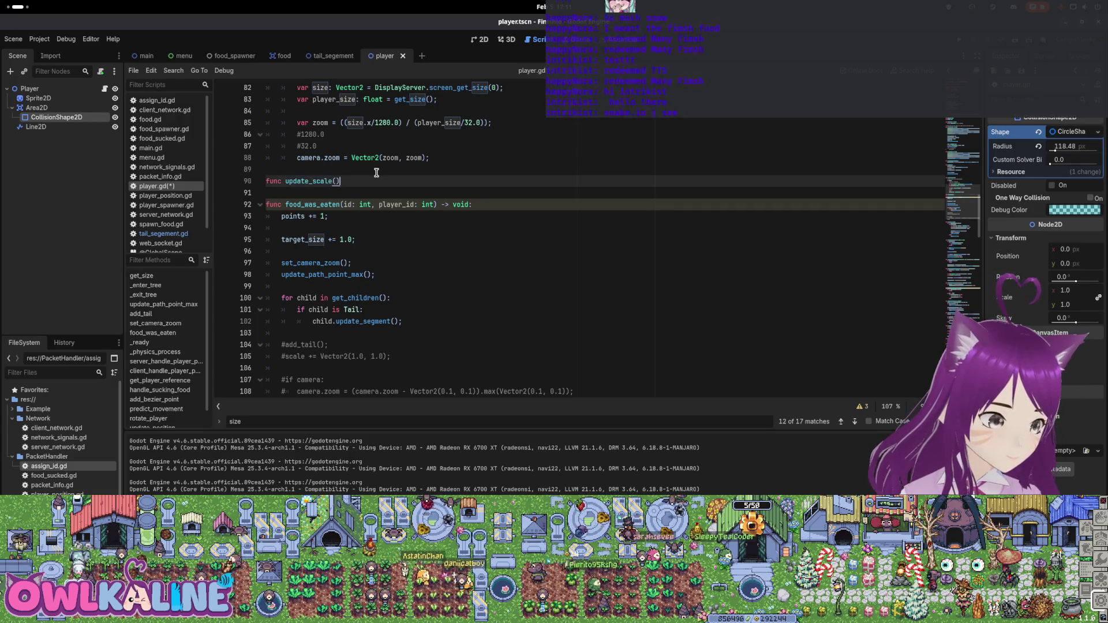
pyautogui.write(':')
pyautogui.press('Return')
pyautogui.hotkey('ctrl', 'v')
pyautogui.hotkey('ctrl', 's')
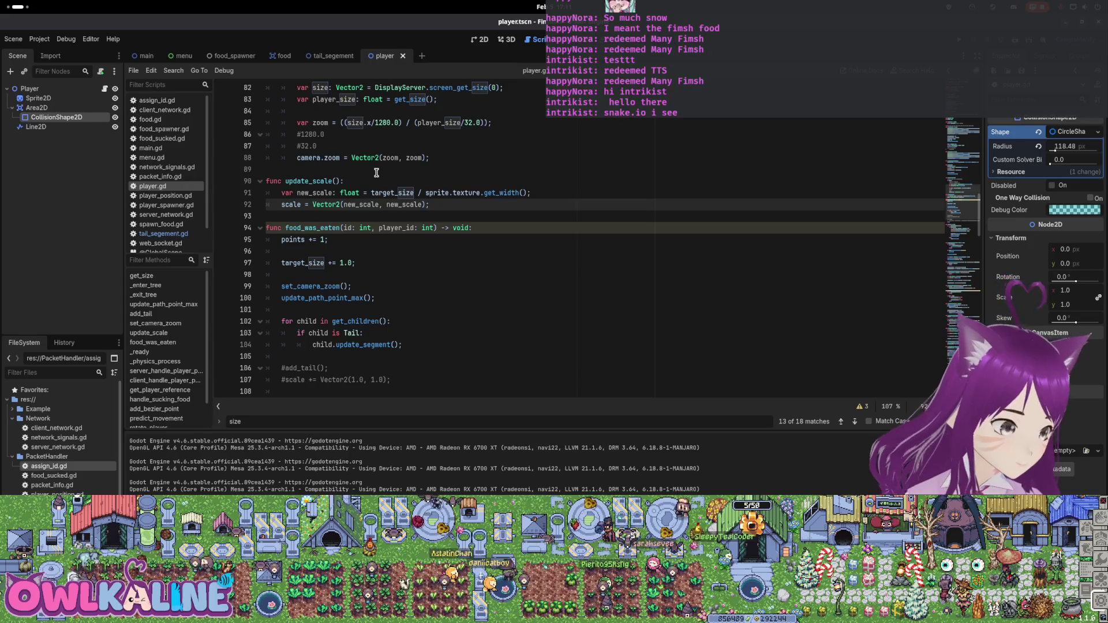
# Call update_scale() in food_was_eaten and after the points reset in _enter_tree, then run
pyautogui.click(327, 307)
pyautogui.click(381, 273)
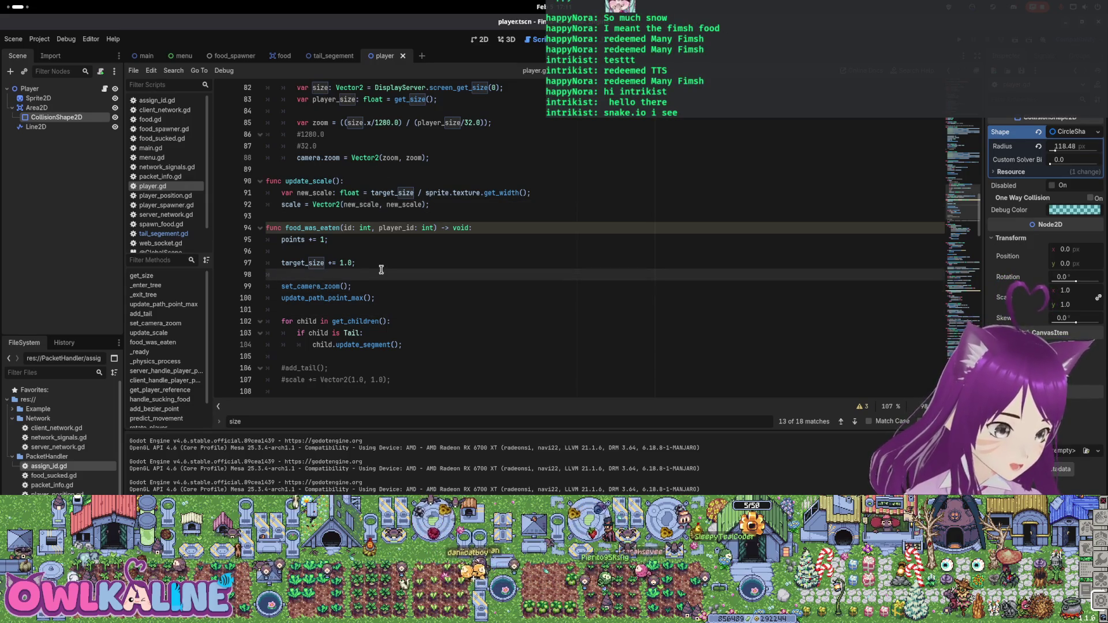
pyautogui.write('update_scale();')
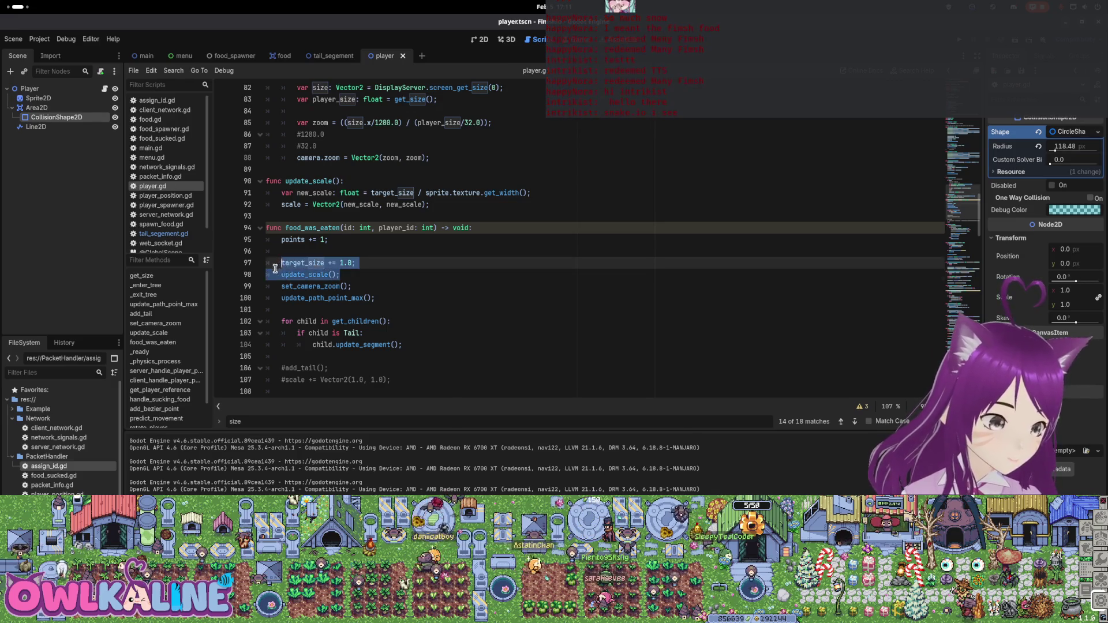
pyautogui.scroll(9, 341, 280)
pyautogui.scroll(4, 329, 259)
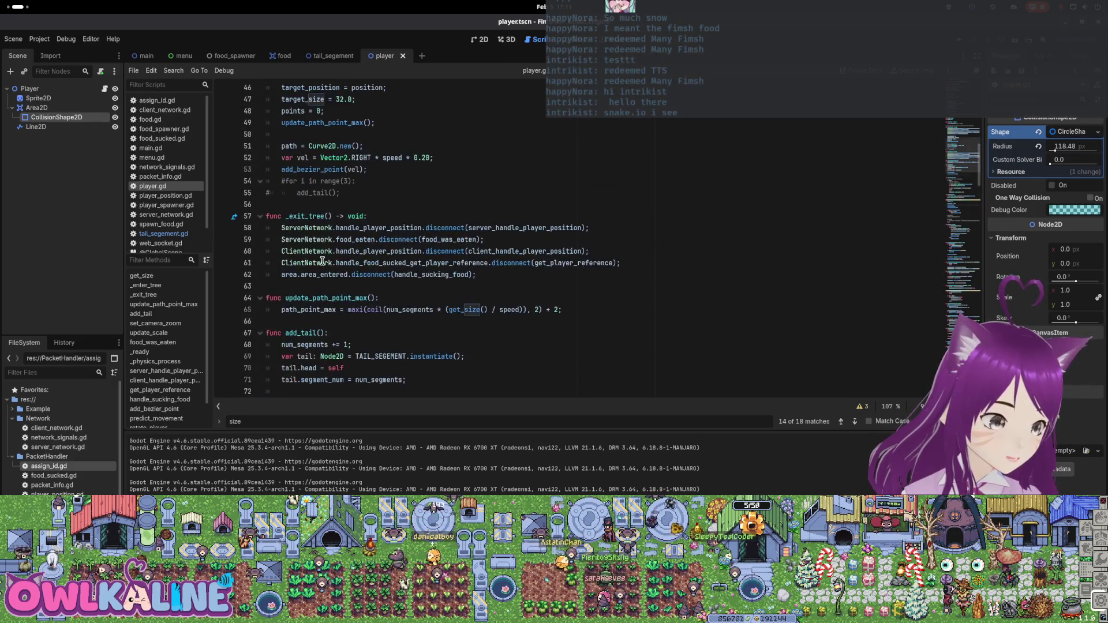
pyautogui.click(369, 144)
pyautogui.press('Return')
pyautogui.write('update_scale();')
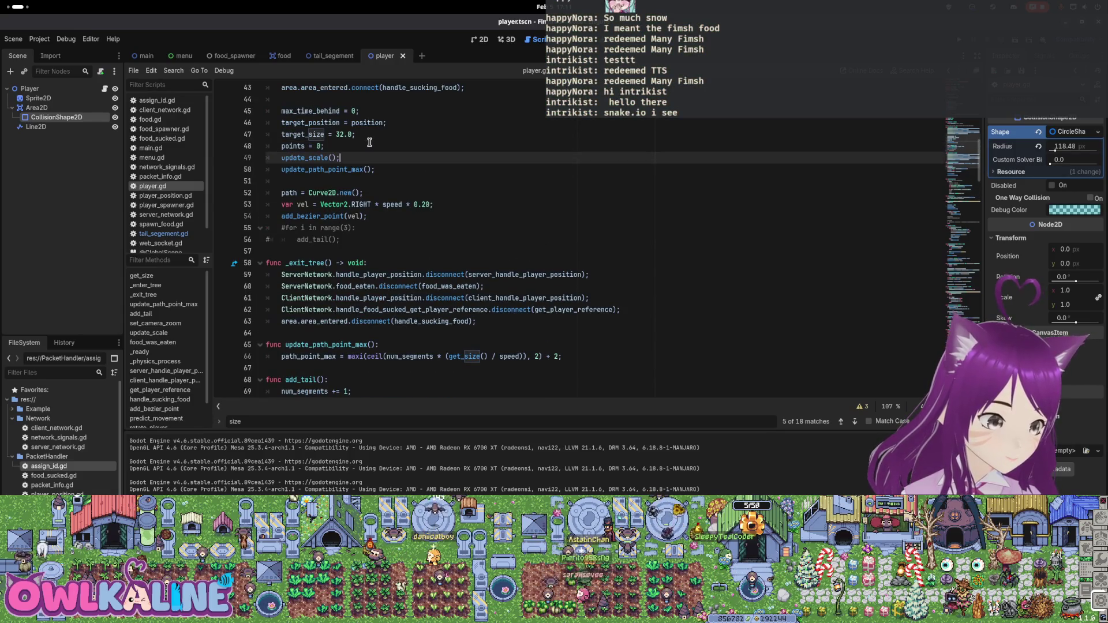
pyautogui.scroll(-6, 426, 231)
pyautogui.scroll(-3, 425, 231)
pyautogui.press('F5')
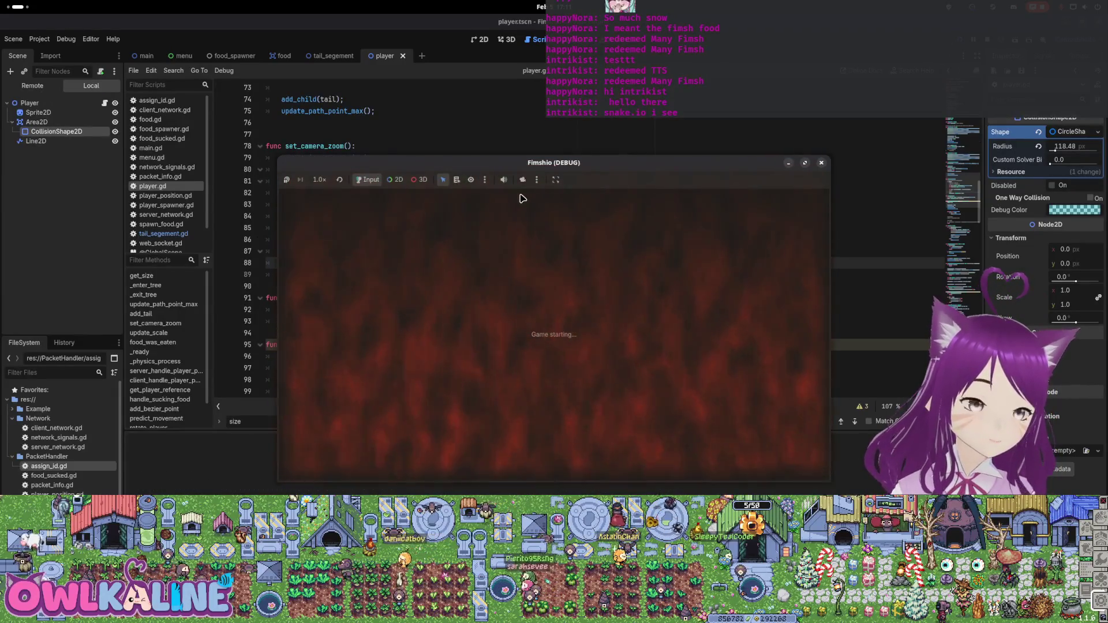
pyautogui.click(317, 179)
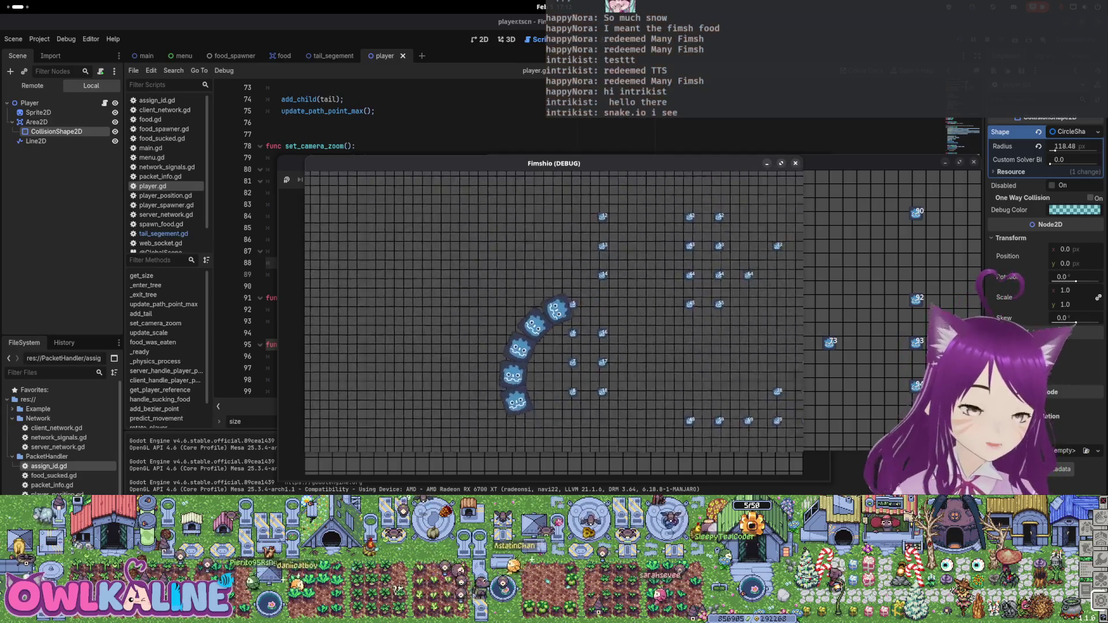
pyautogui.press('F8')
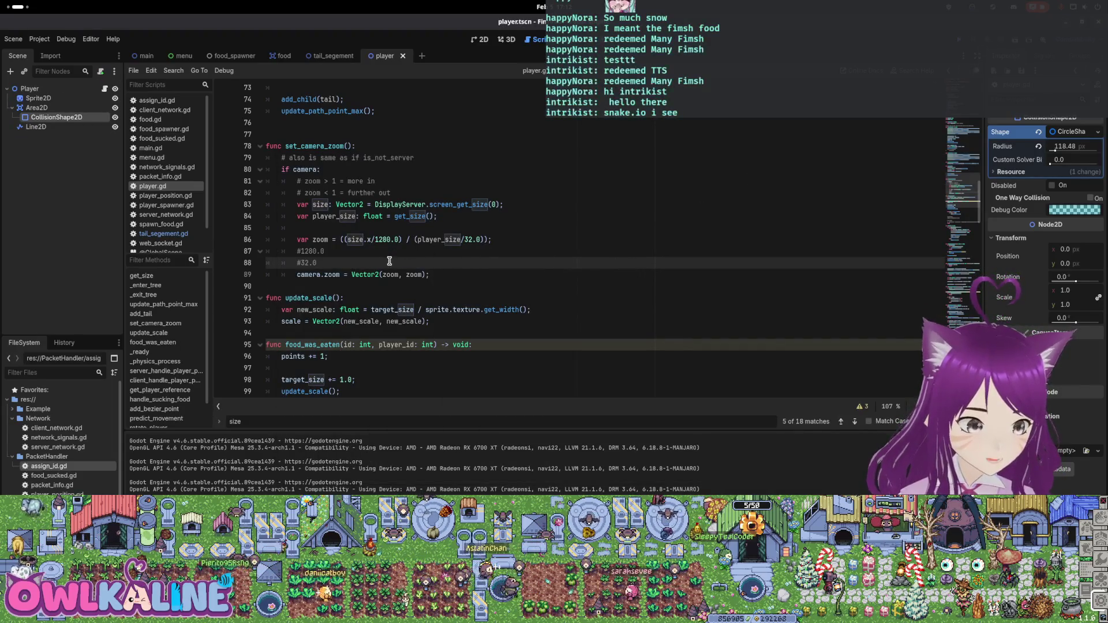
# Fix the zoom line's parentheses to (size.x/1280.0) / ((player_size/2.0)/32.0) and save
pyautogui.scroll(6, 390, 261)
pyautogui.scroll(-6, 321, 288)
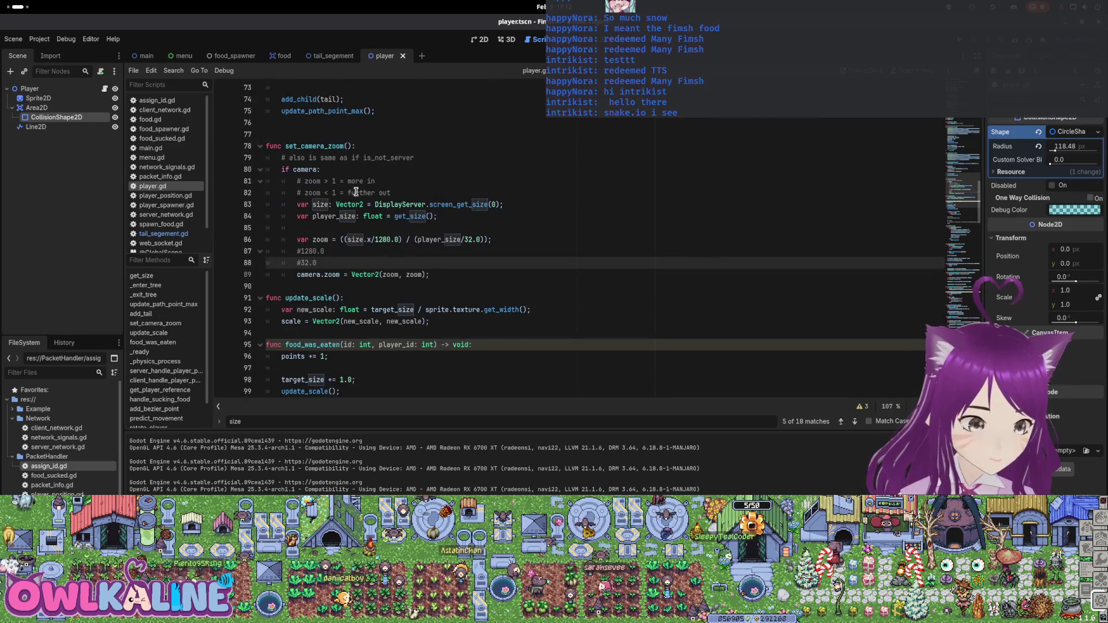
pyautogui.click(460, 239)
pyautogui.write('2.0) /')
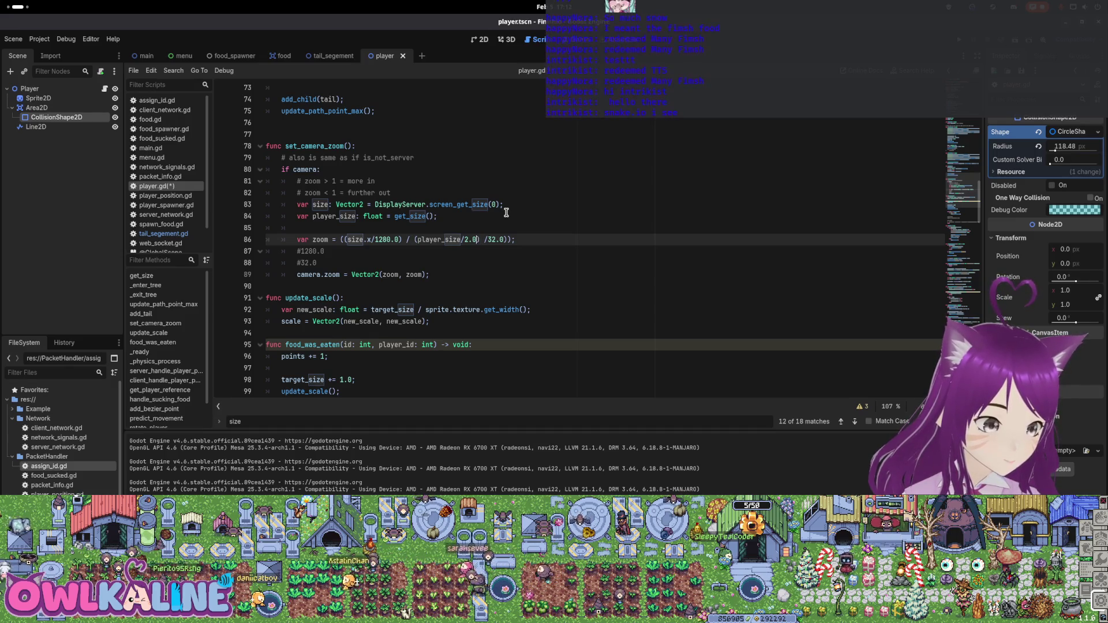
pyautogui.hotkey('ctrl', 'Left')
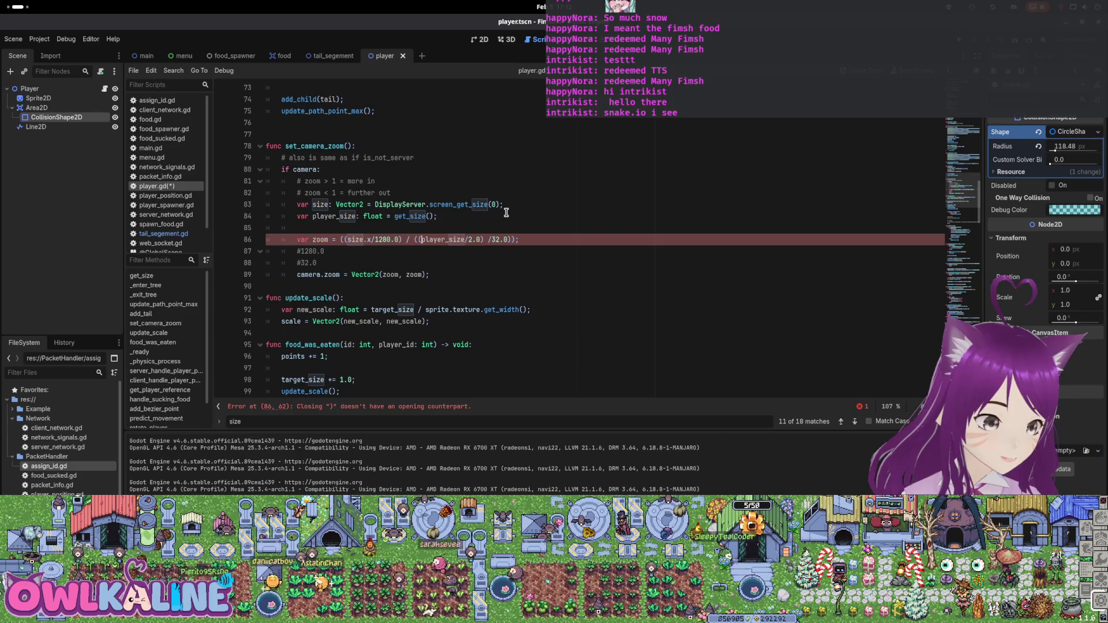
pyautogui.press('Up')
pyautogui.press('Up')
pyautogui.press('End')
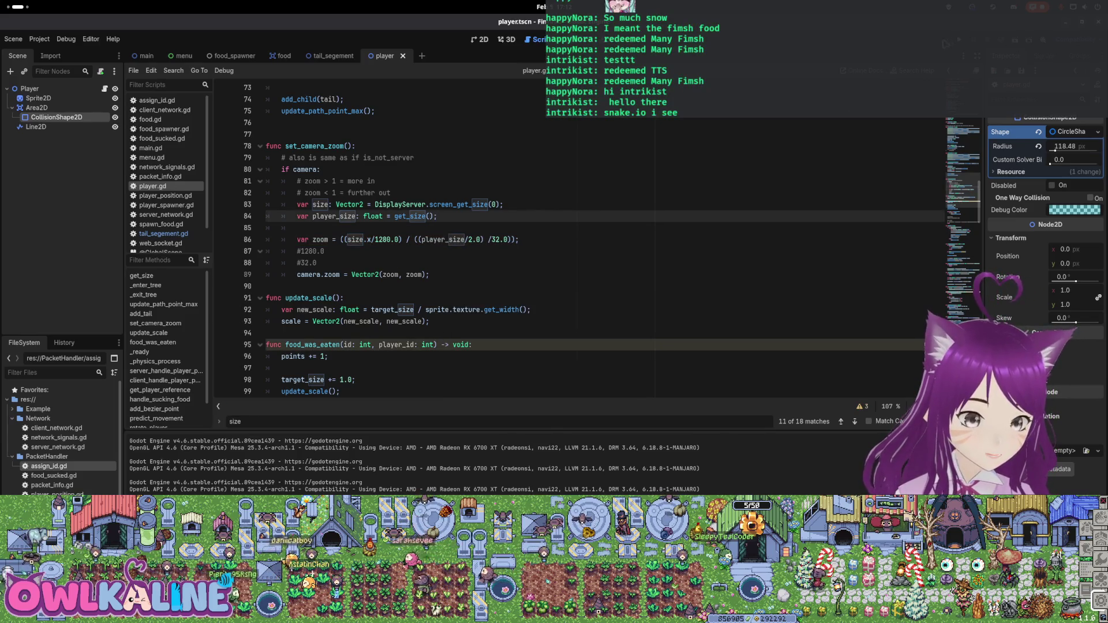
# Test the zoom with side-by-side server and client windows, then stop the game
pyautogui.press('F5')
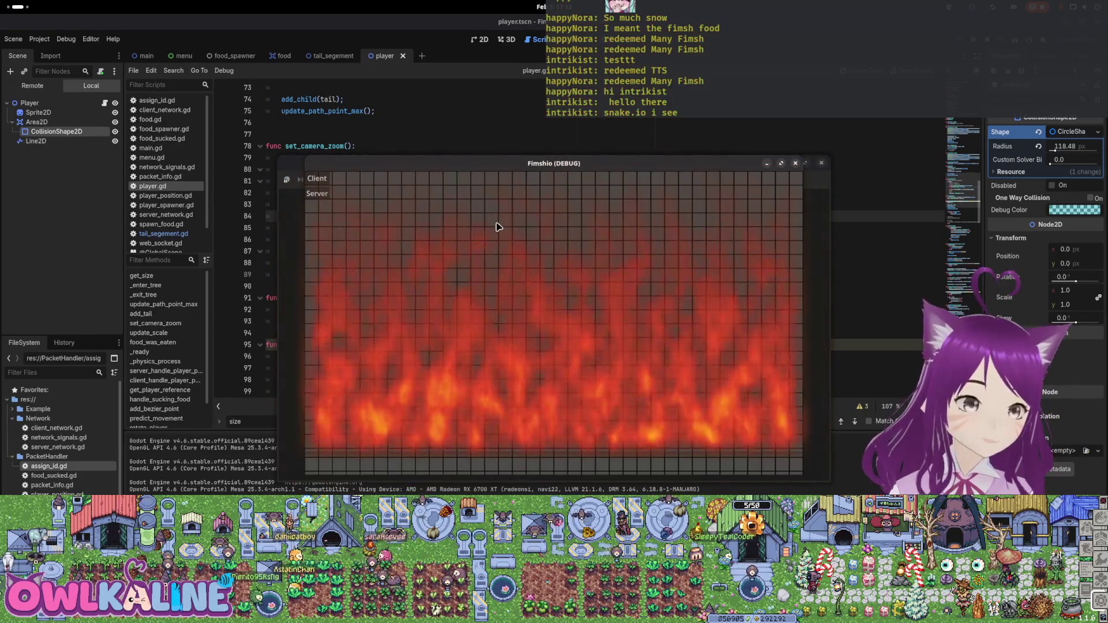
pyautogui.moveTo(462, 167); pyautogui.dragTo(768, 176)
pyautogui.click(317, 178)
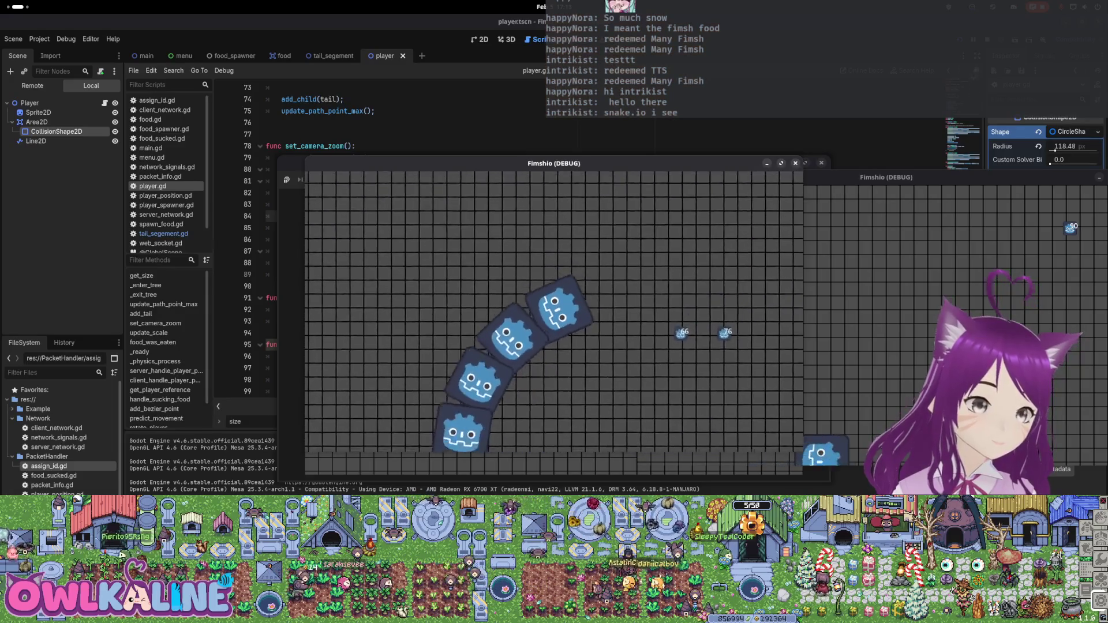
pyautogui.press('F8')
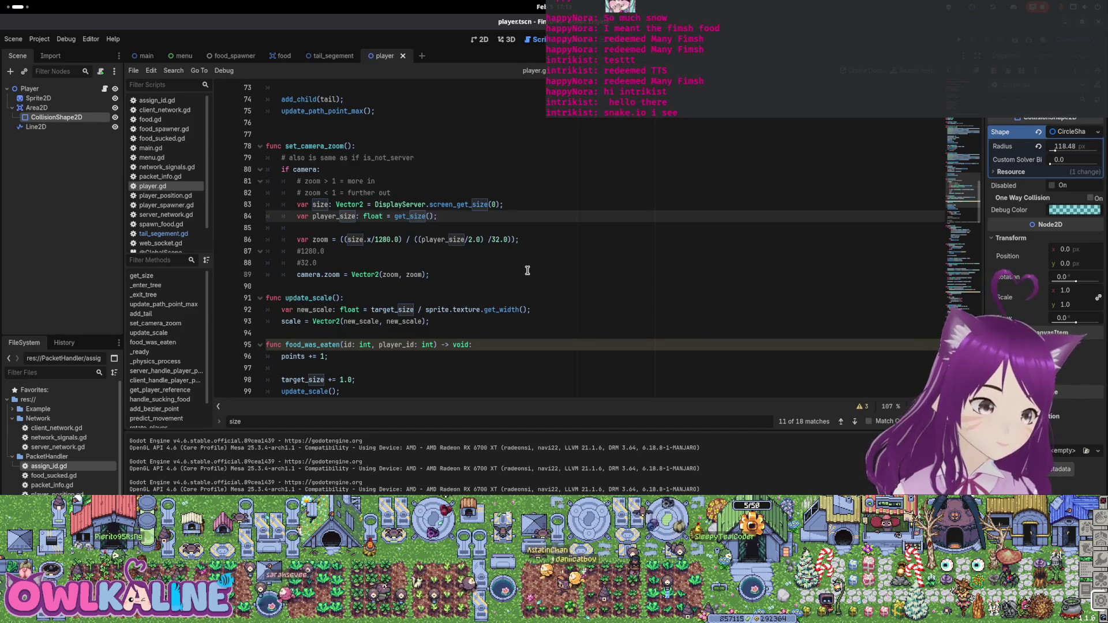
# Add '+ 16.0' to player_size in the zoom divisor and test it with server and client
pyautogui.click(465, 239)
pyautogui.write('+ 16.0')
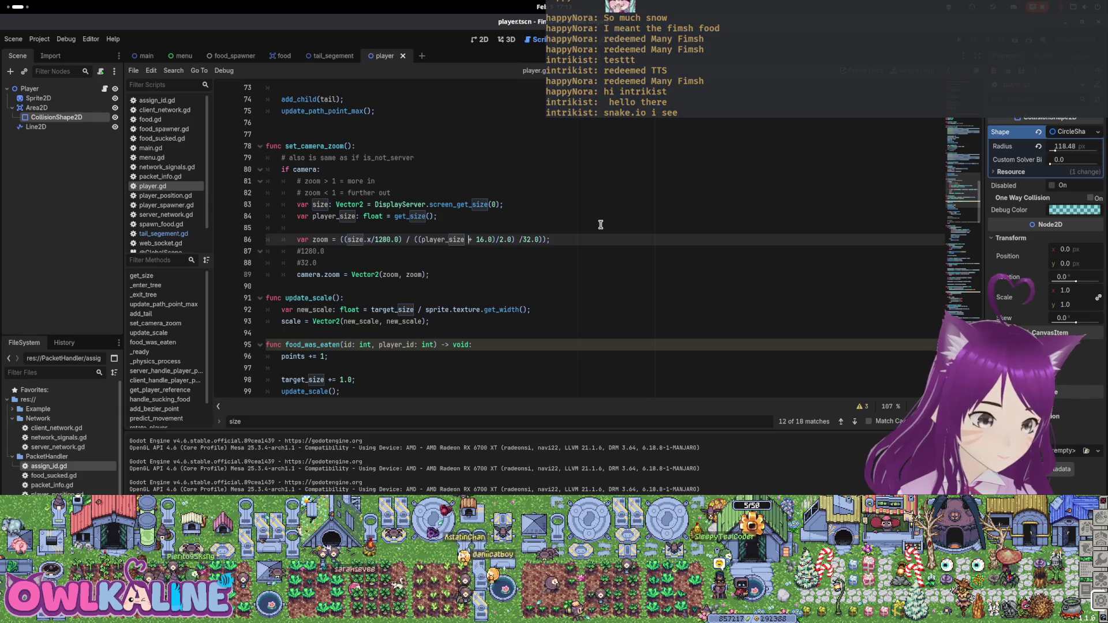
pyautogui.write('(')
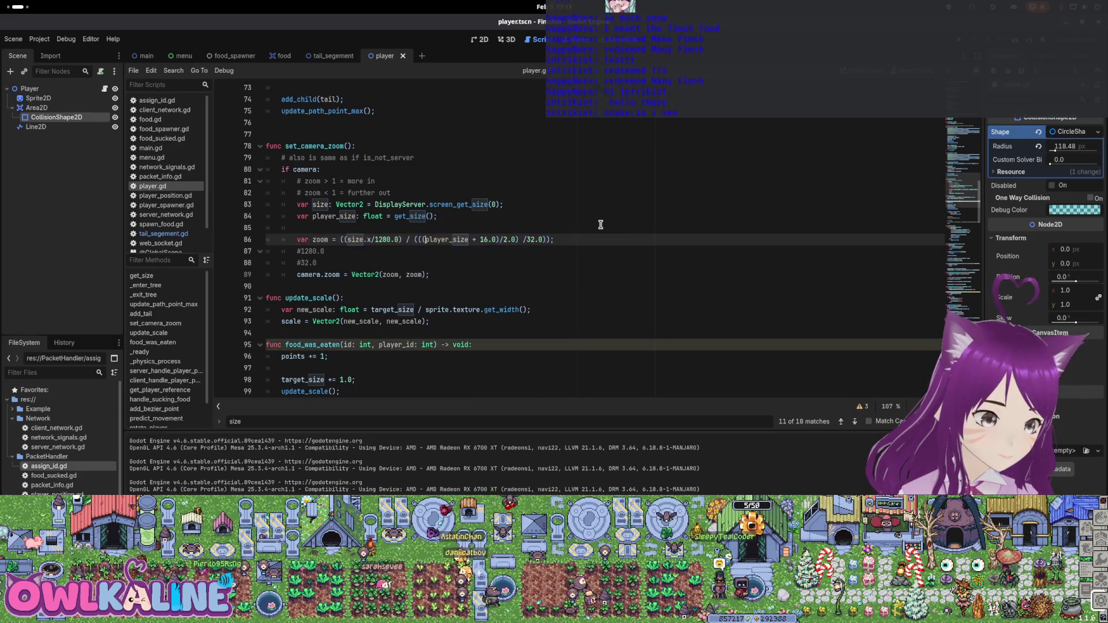
pyautogui.press('F5')
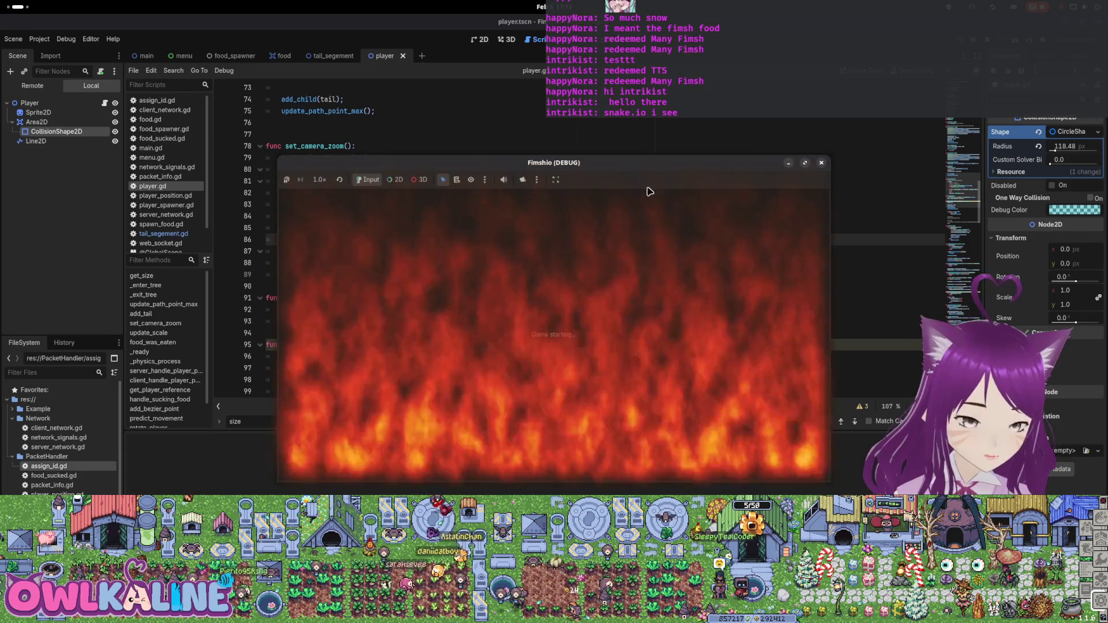
pyautogui.click(569, 196)
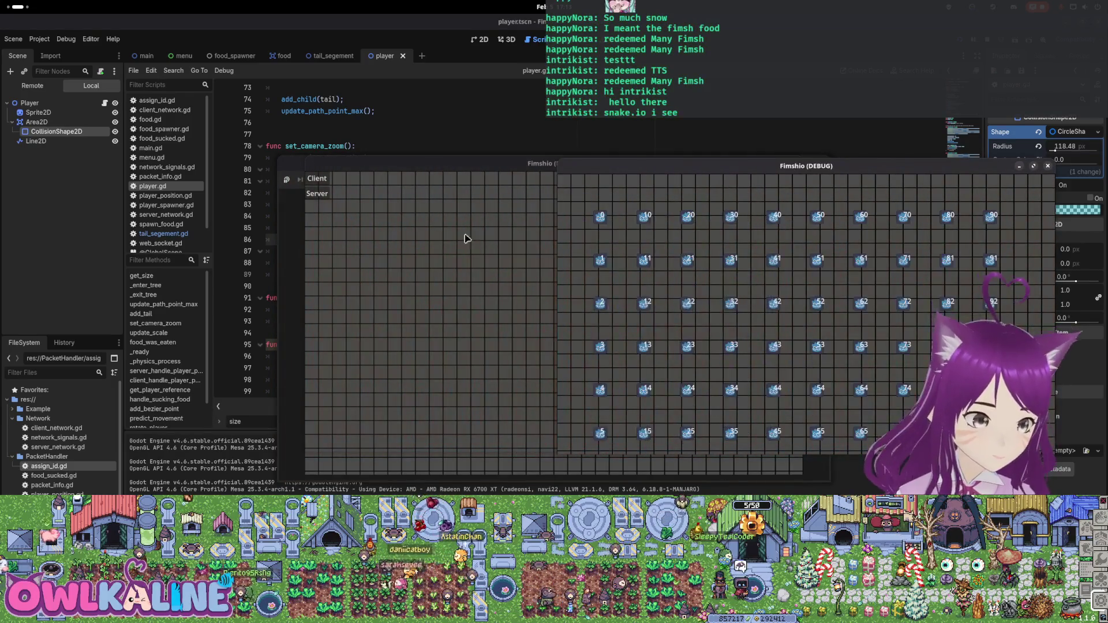
pyautogui.click(317, 179)
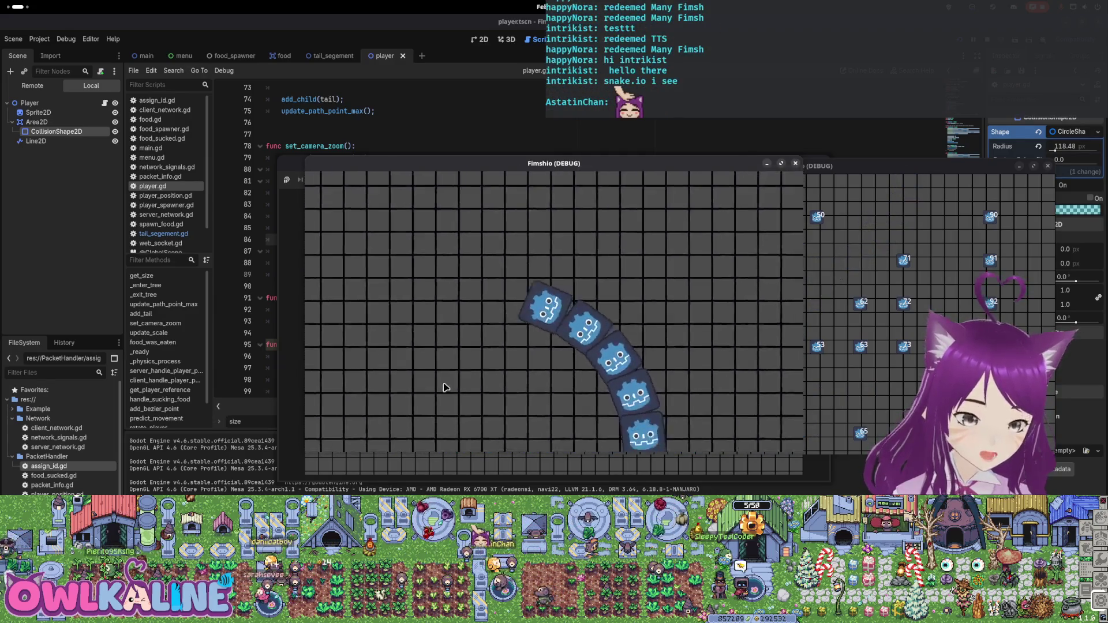
pyautogui.press('F8')
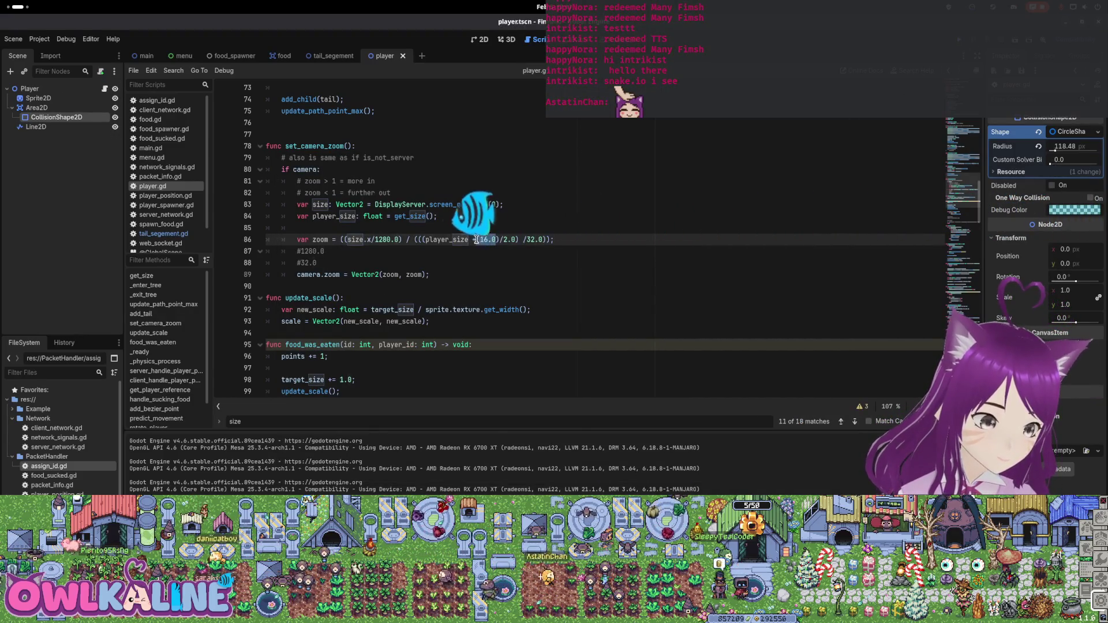
# Raise the player_size offset to 32.0 and rerun the server-client test, then stop
pyautogui.write('30')
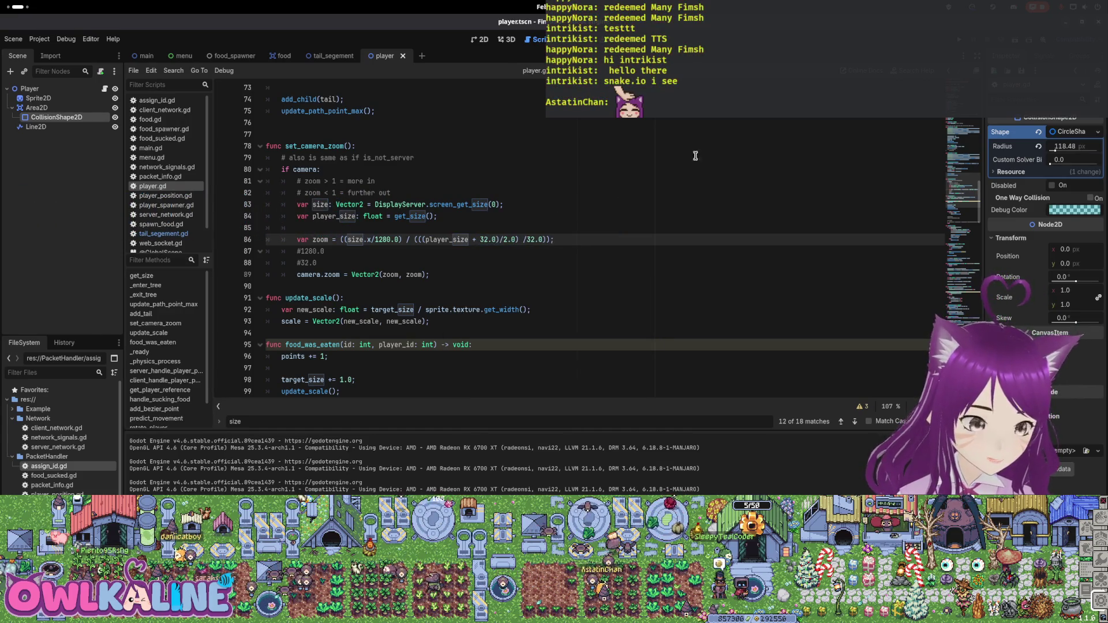
pyautogui.press('F5')
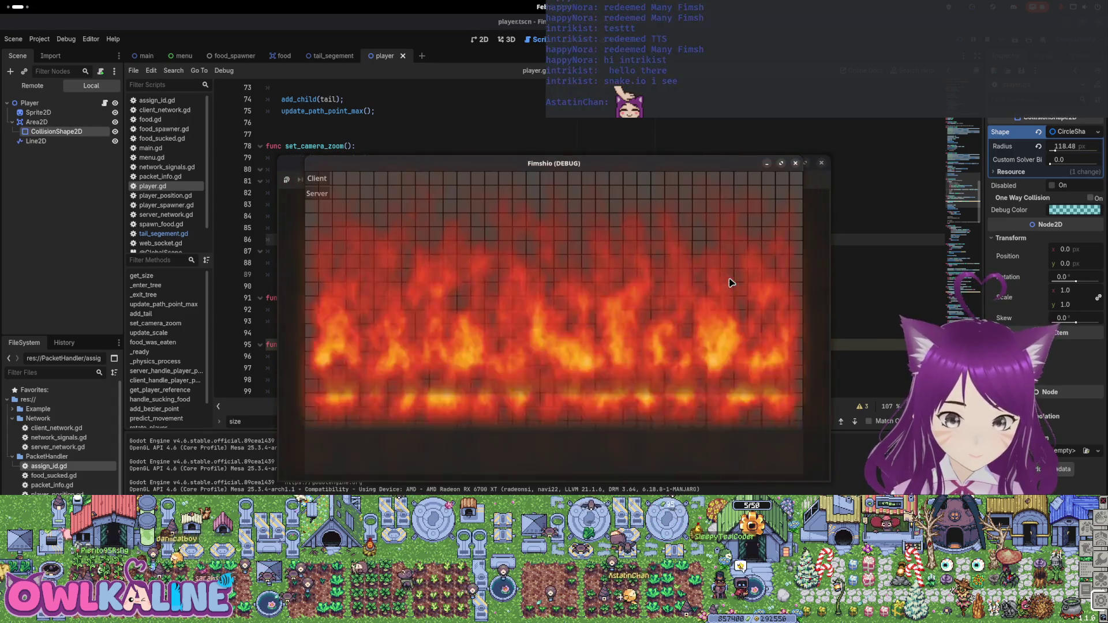
pyautogui.click(581, 210)
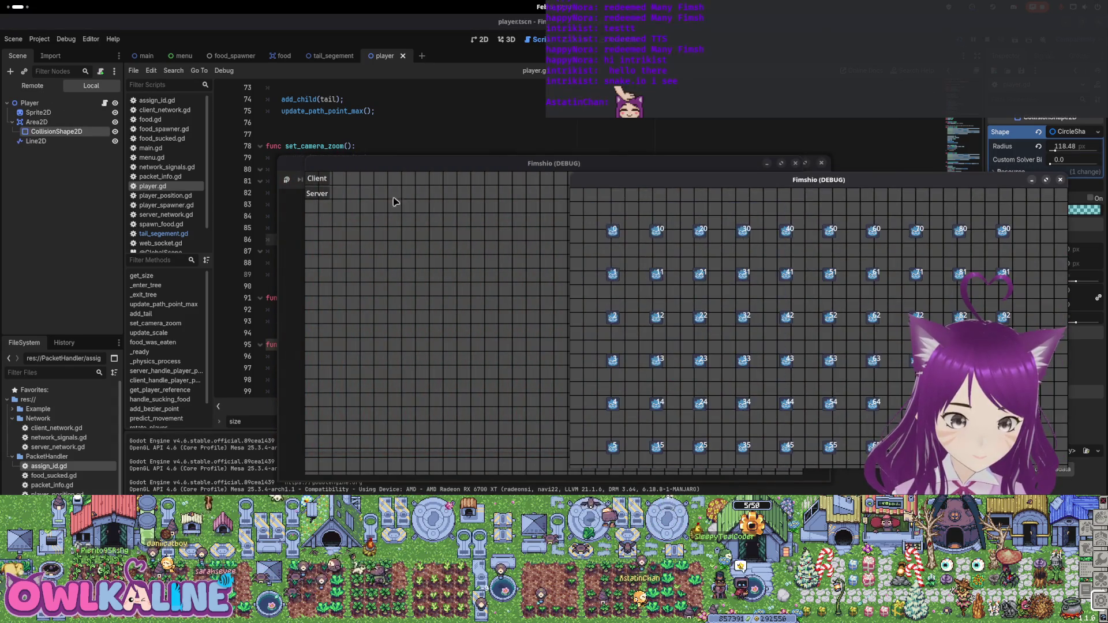
pyautogui.click(317, 179)
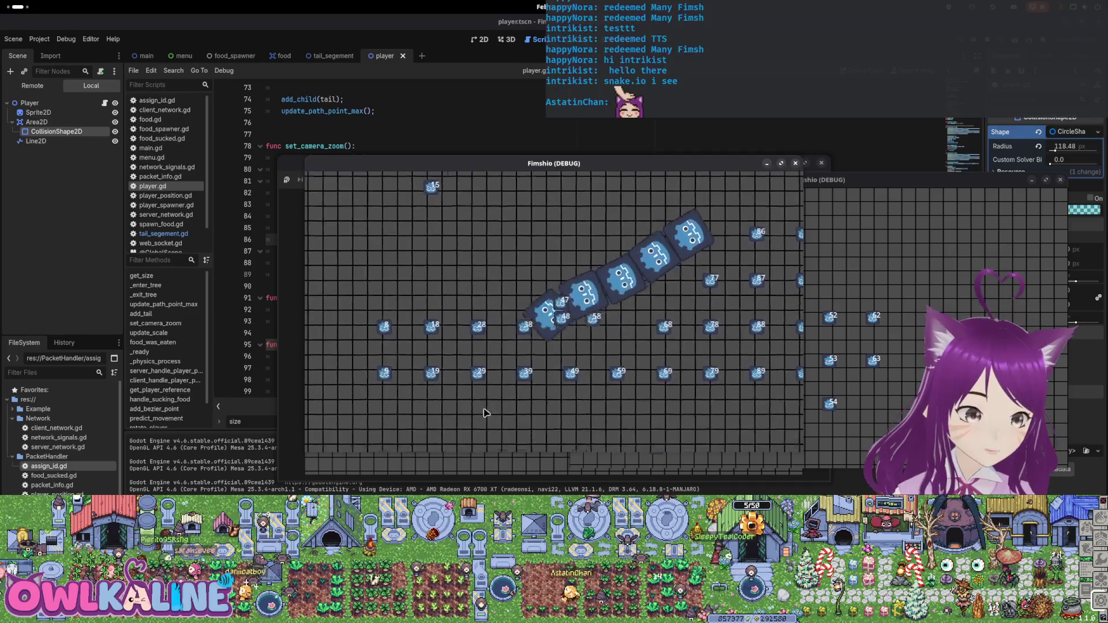
pyautogui.press('F8')
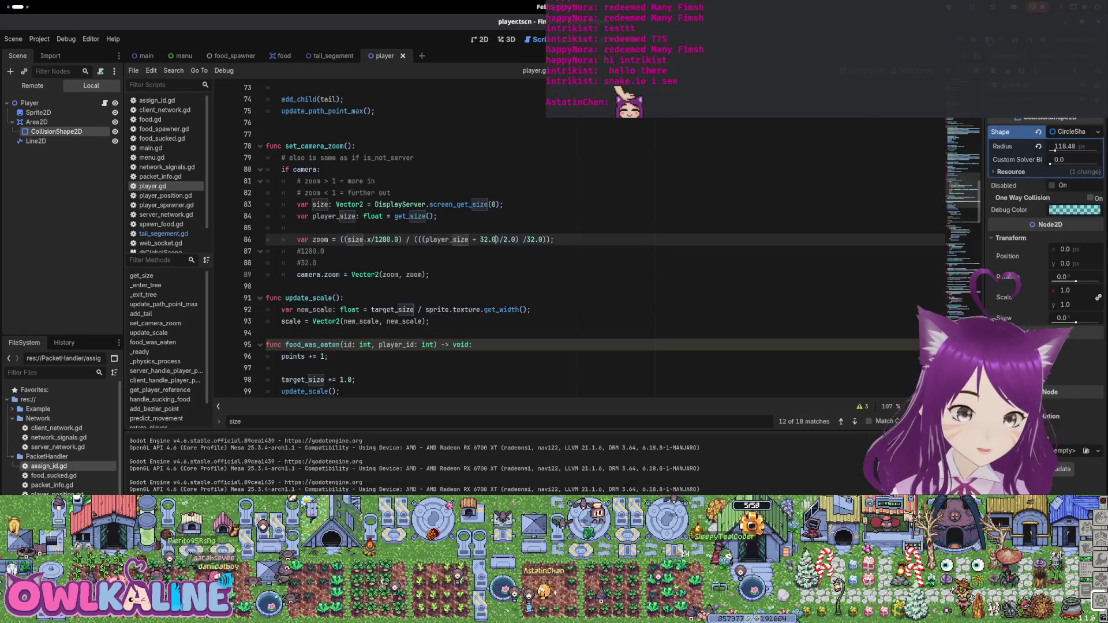
# Move the insertion point to the target_size += 1.0 line in food_was_eaten
pyautogui.scroll(-4, 395, 266)
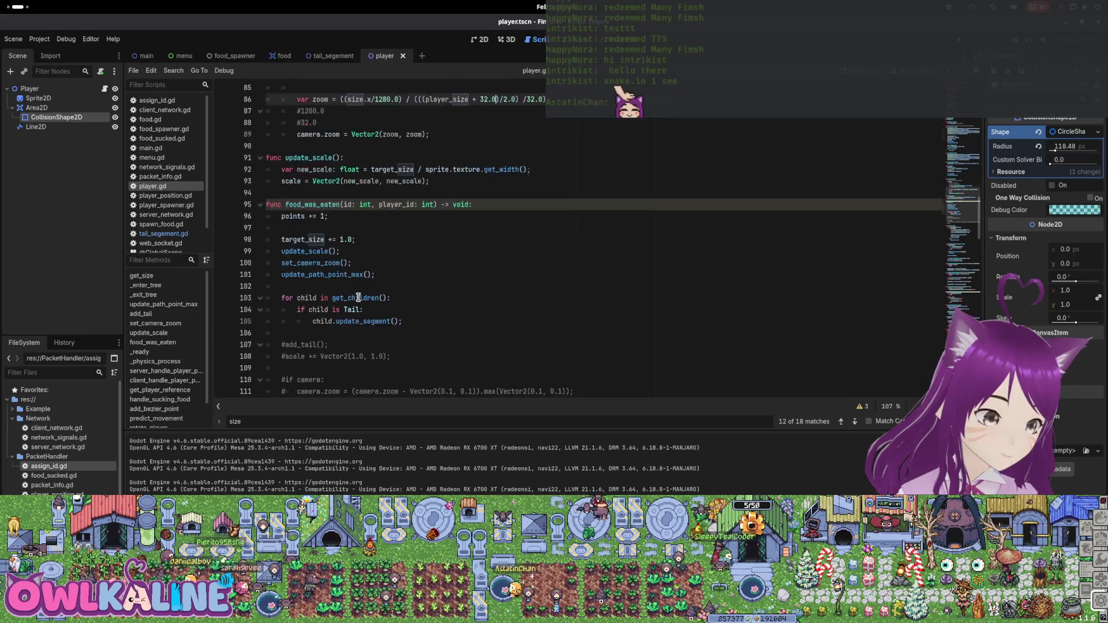
pyautogui.click(288, 239)
pyautogui.click(283, 218)
pyautogui.click(274, 232)
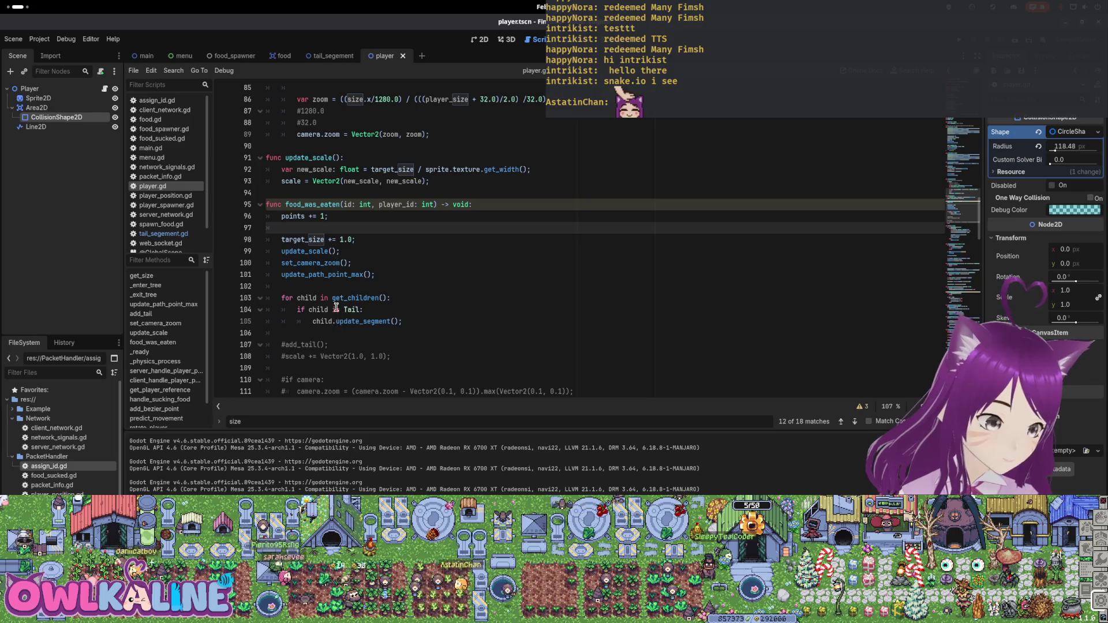
pyautogui.scroll(-1, 342, 294)
pyautogui.click(396, 204)
# Add 'if points % 10:' above target_size += 1.0 and indent the growth line under it
pyautogui.press('Return')
pyautogui.press('Up')
pyautogui.press('Return')
pyautogui.press('Up')
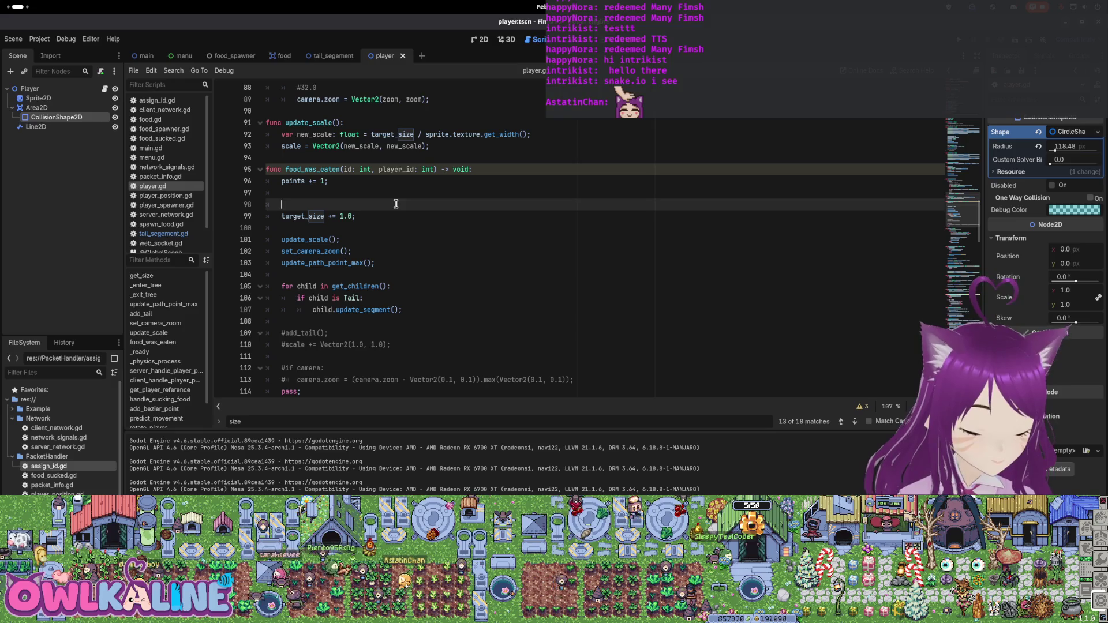
pyautogui.write('if po')
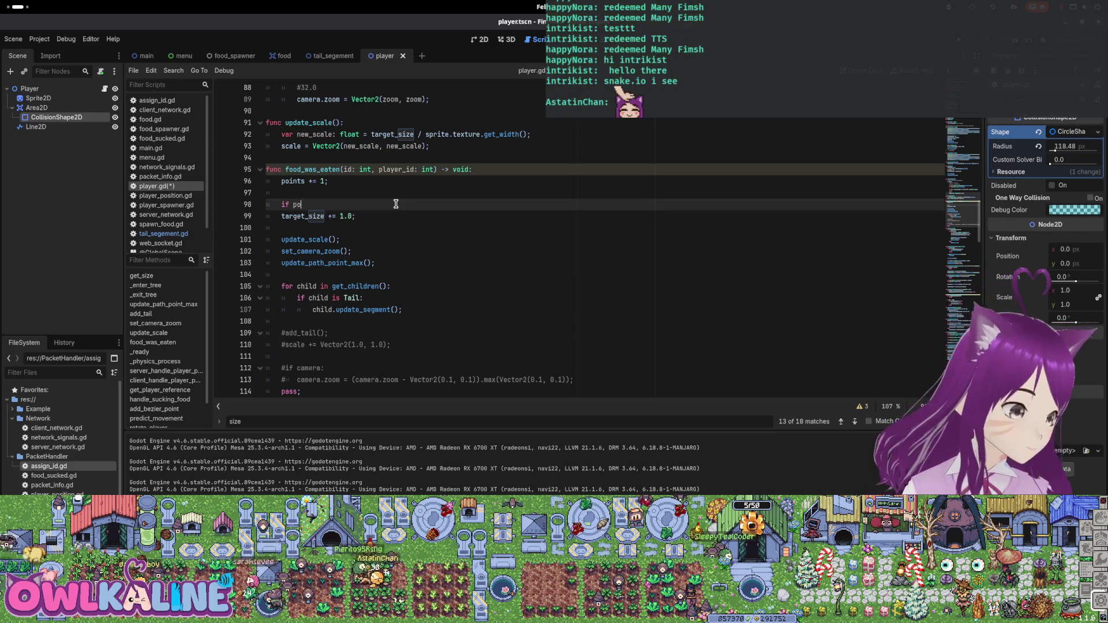
pyautogui.write('ints %')
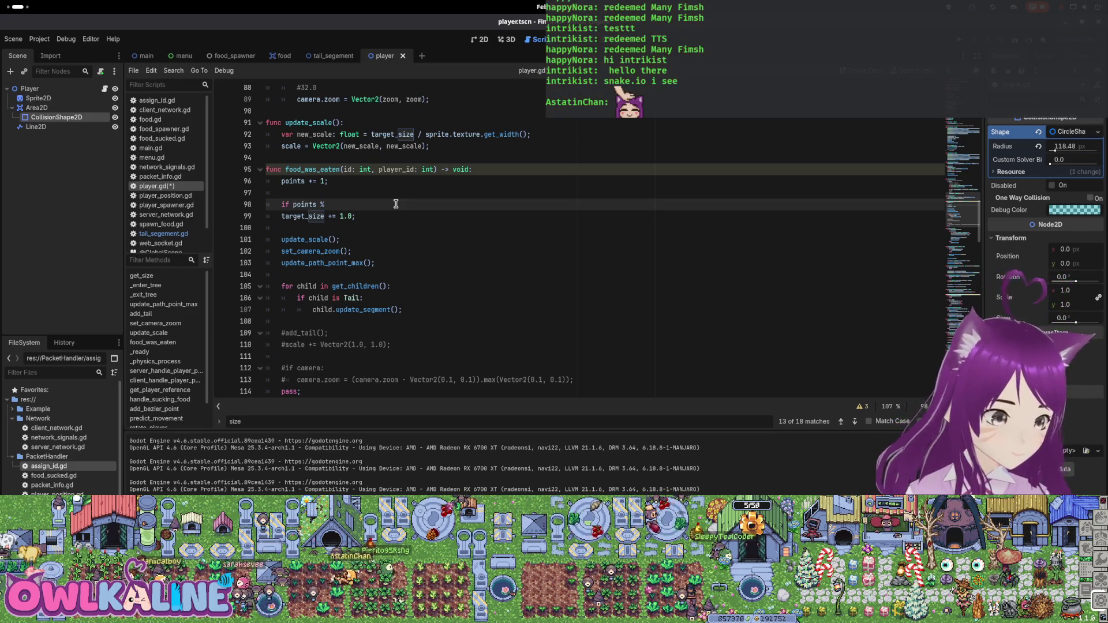
pyautogui.write(' 10:')
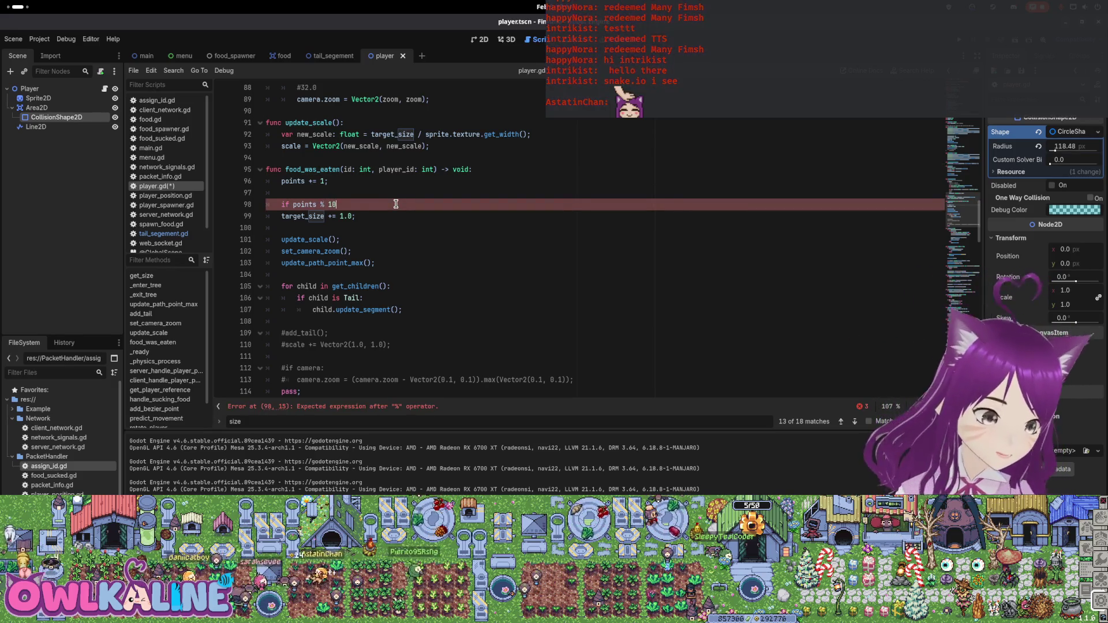
pyautogui.press('Down')
pyautogui.press('Tab')
# Save, then correct the condition to 'if points % 10 == 0:'
pyautogui.hotkey('ctrl', 's')
pyautogui.press('Up')
pyautogui.press('Down')
pyautogui.press('End')
pyautogui.hotkey('shift', 'Up')
pyautogui.hotkey('shift', 'Home')
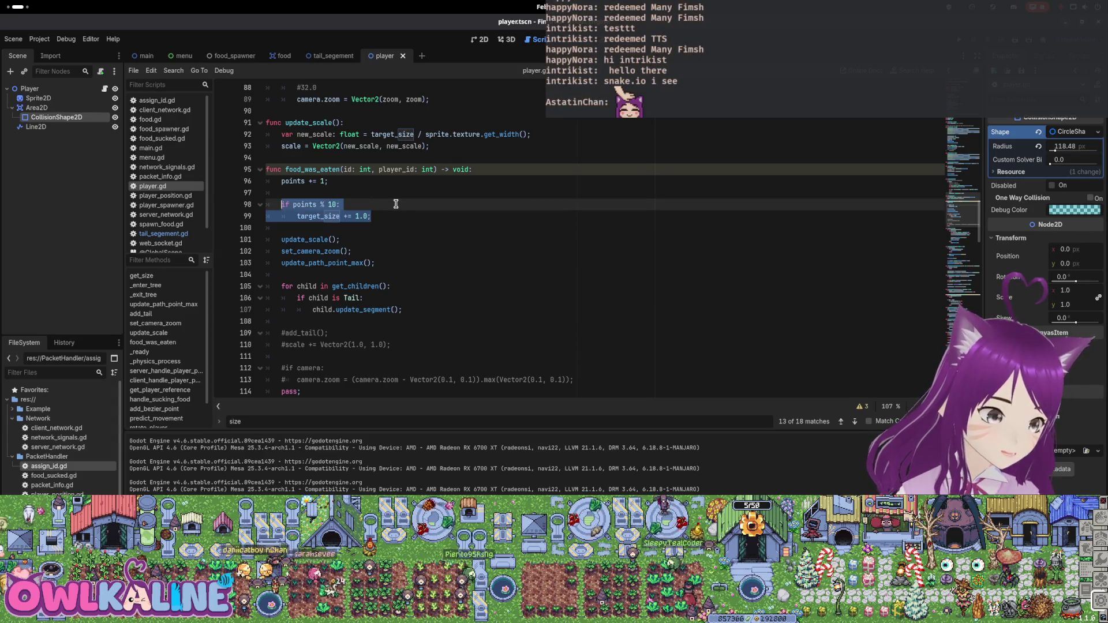
pyautogui.press('End')
pyautogui.press('Left')
pyautogui.write('0')
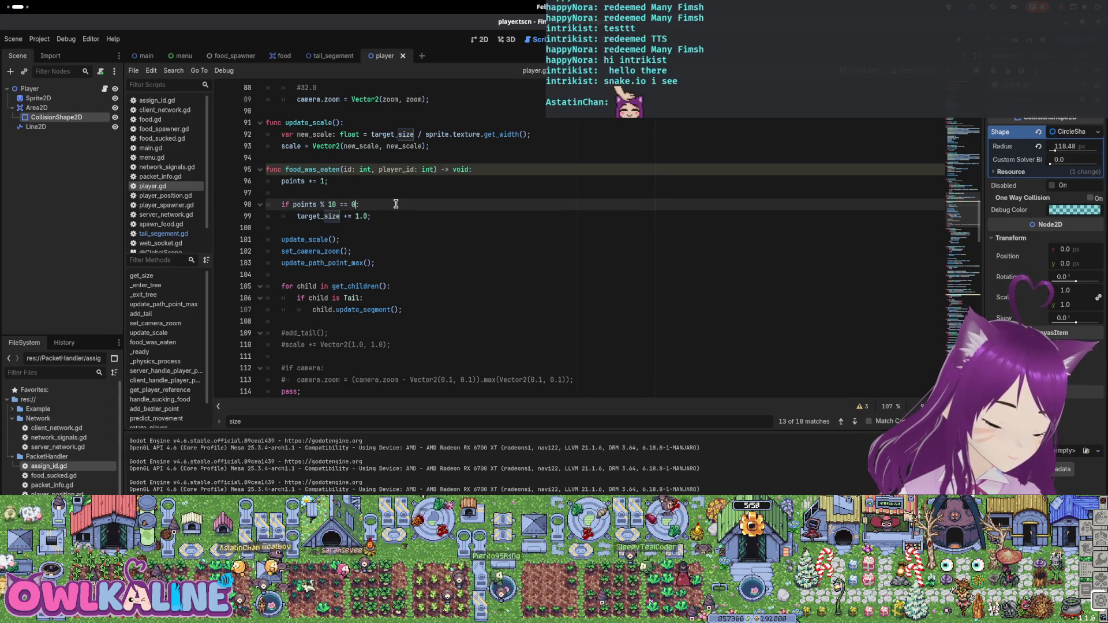
# Duplicate the points % 10 condition block below the original
pyautogui.press('Down')
pyautogui.press('End')
pyautogui.hotkey('shift', 'Up')
pyautogui.hotkey('shift', 'Home')
pyautogui.hotkey('ctrl', 'c')
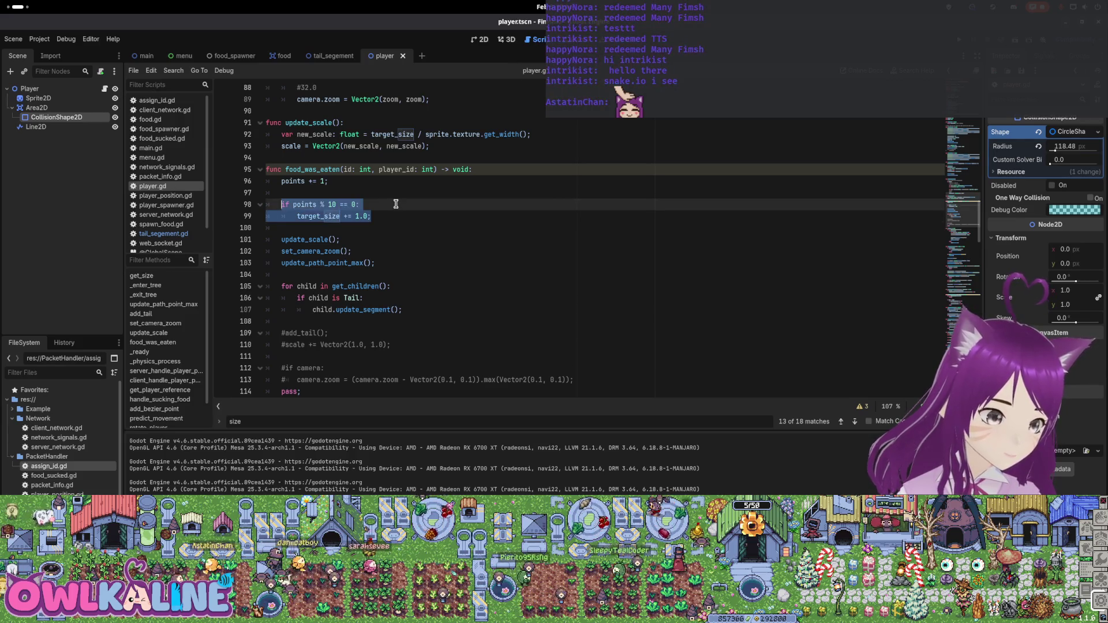
pyautogui.press('Right')
pyautogui.press('Return')
pyautogui.press('Return')
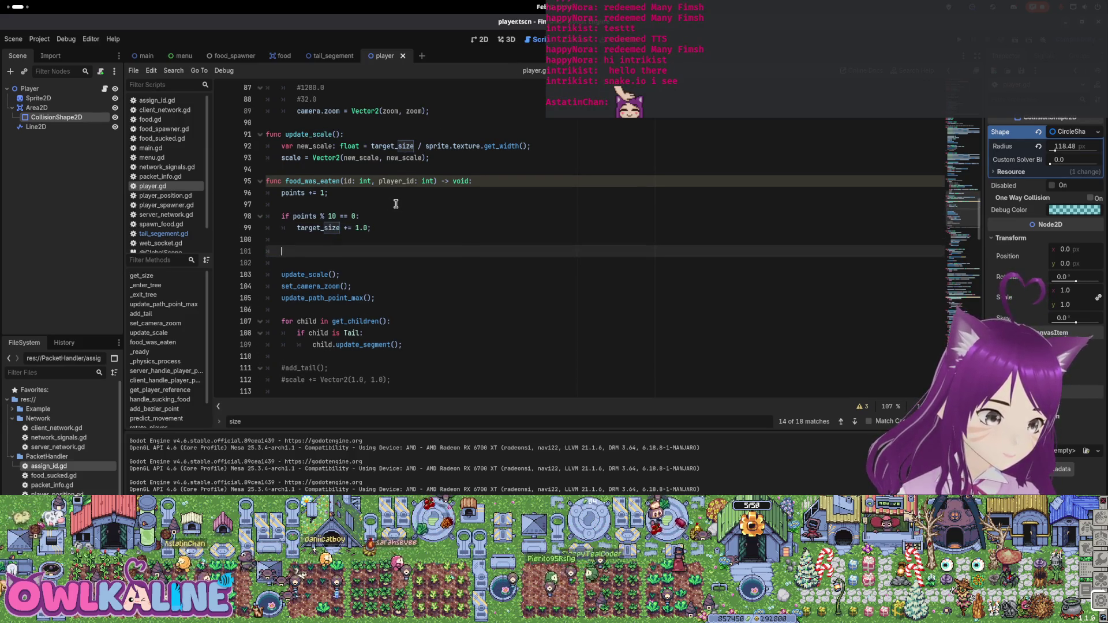
pyautogui.hotkey('ctrl', 'v')
pyautogui.press('Up')
pyautogui.press('Left')
pyautogui.press('Left')
pyautogui.press('Left')
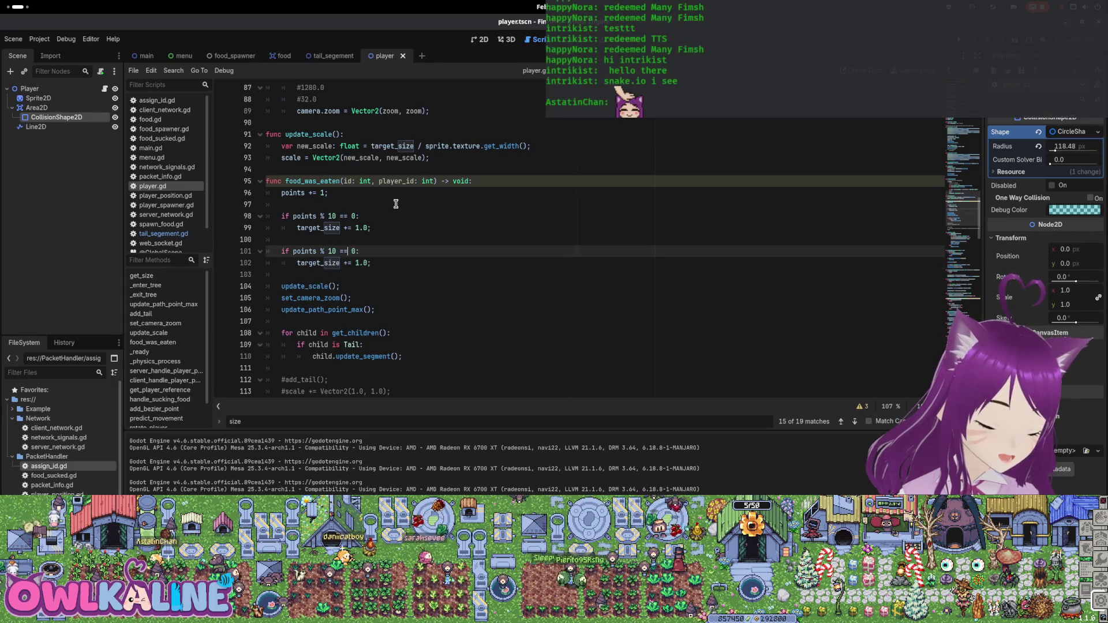
# Make the copy 'if points % 30 == 0: add_tail();', save, and run the project with F5
pyautogui.hotkey('ctrl', 's')
pyautogui.press('Down')
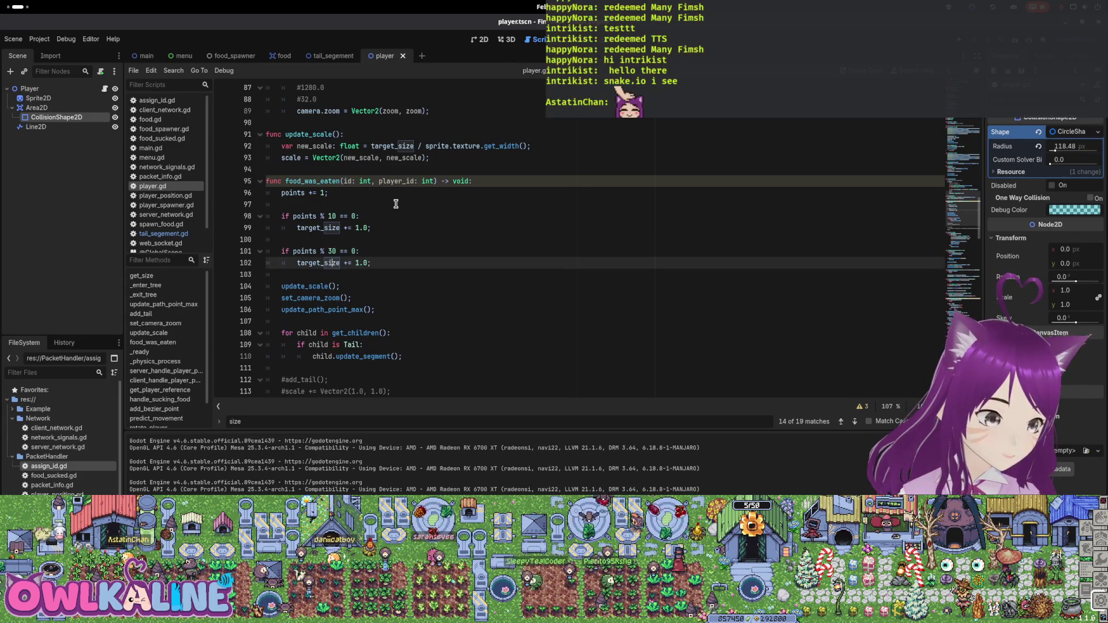
pyautogui.hotkey('shift', 'End')
pyautogui.press('Delete')
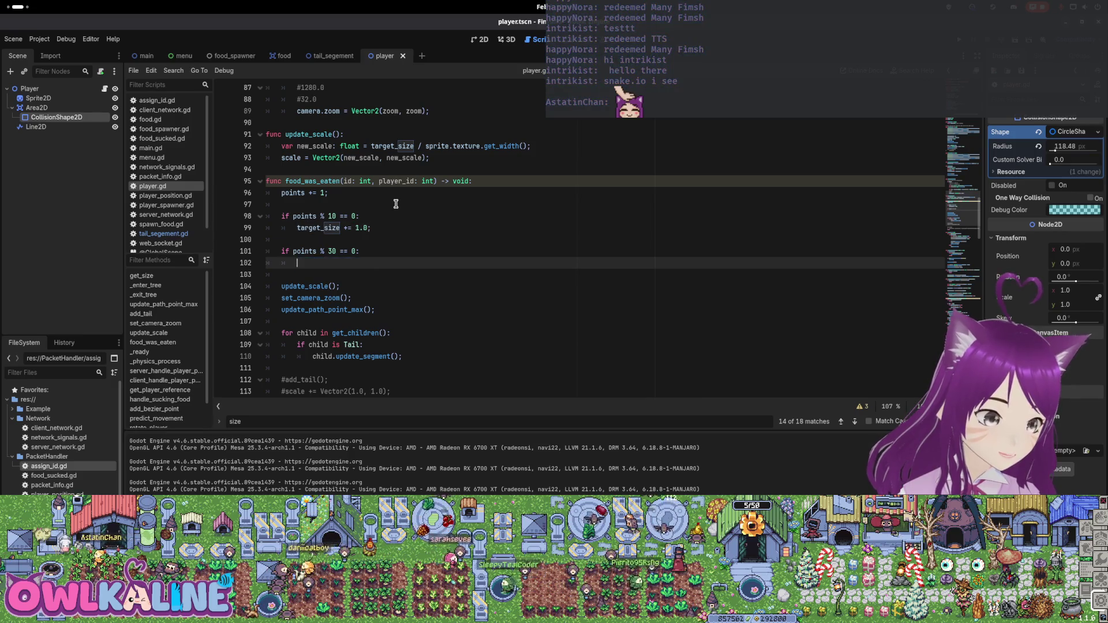
pyautogui.write('add_t')
pyautogui.press('Return')
pyautogui.write(';')
pyautogui.hotkey('ctrl', 's')
pyautogui.click(449, 275)
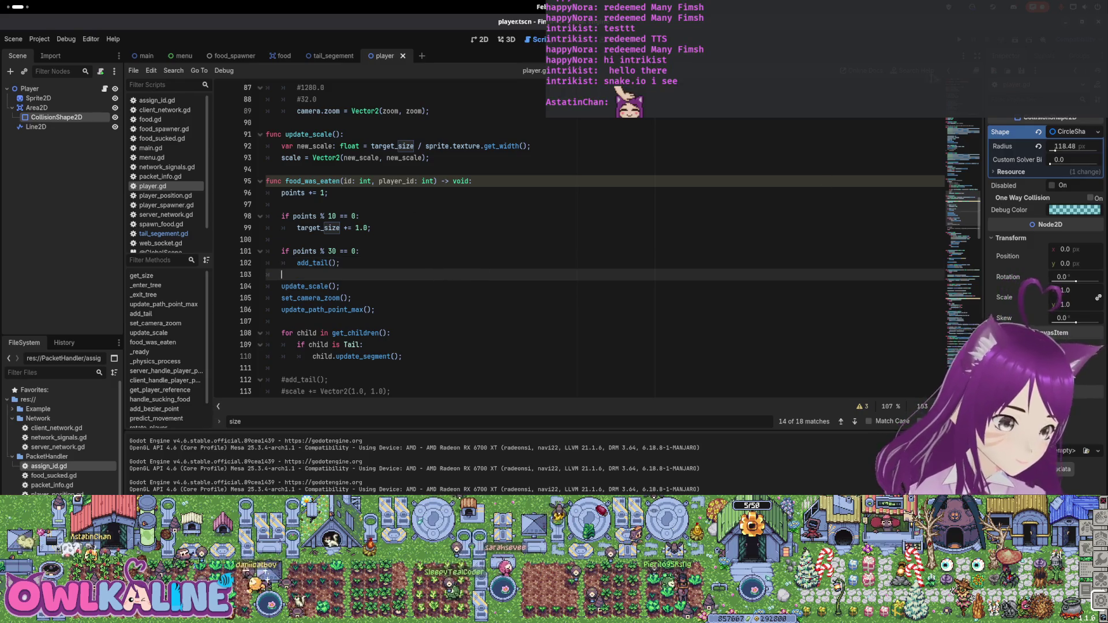
pyautogui.press('F5')
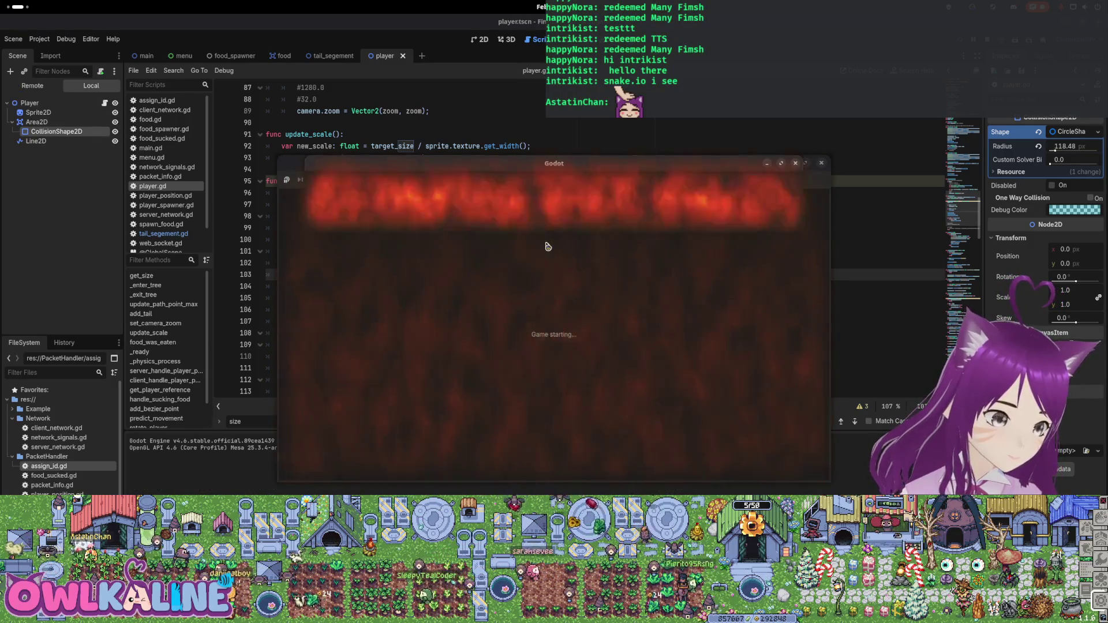
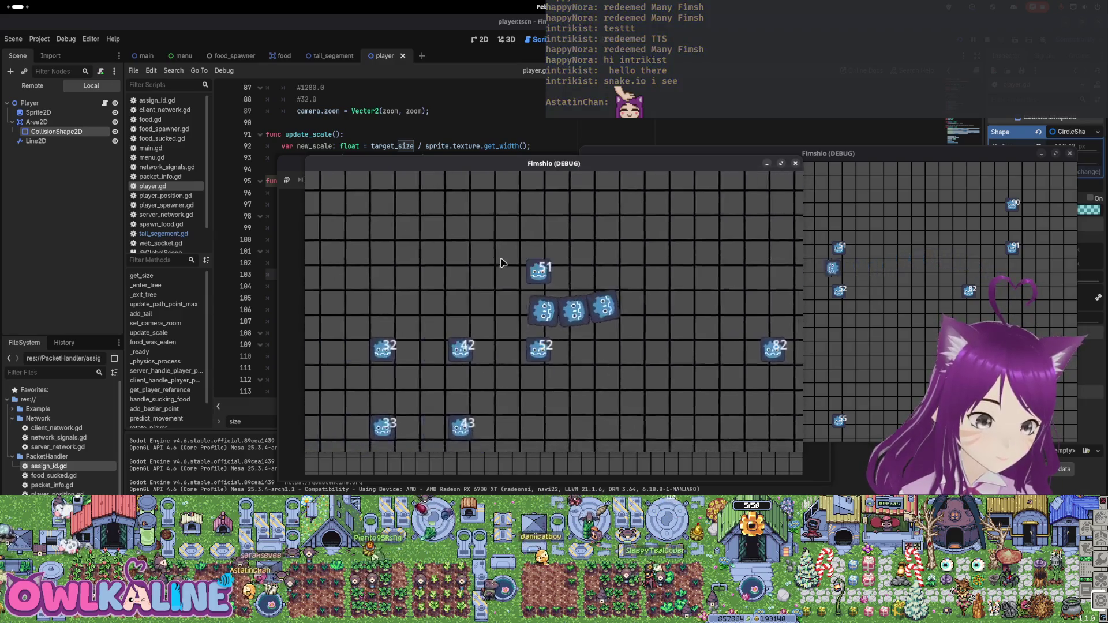
# Stop the running game and scroll up to the commented-out add_tail loop
pyautogui.press('F8')
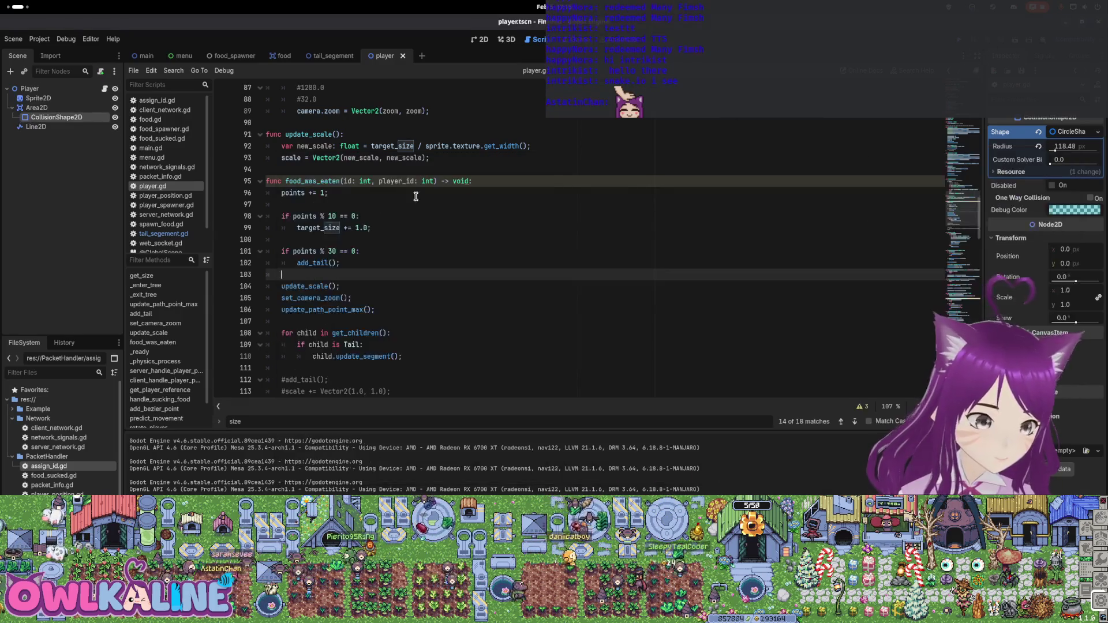
pyautogui.scroll(4, 332, 237)
pyautogui.scroll(3, 347, 231)
pyautogui.click(408, 199)
pyautogui.scroll(3, 438, 219)
pyautogui.scroll(5, 404, 233)
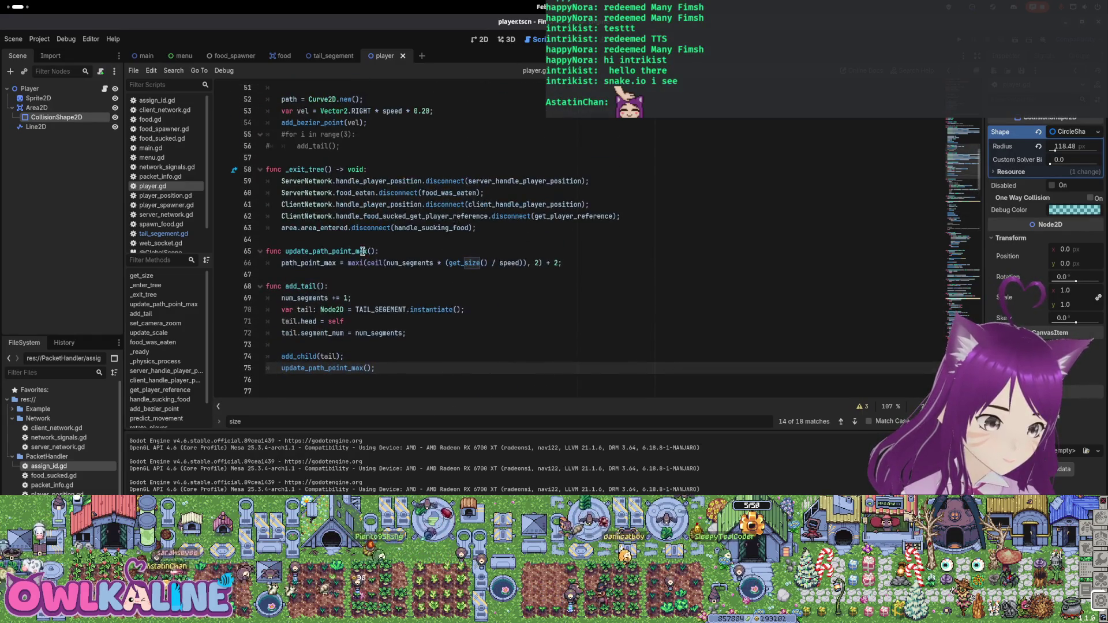
# Uncomment the for i in range(3): add_tail() loop on lines 55–56 and run the game
pyautogui.click(267, 240)
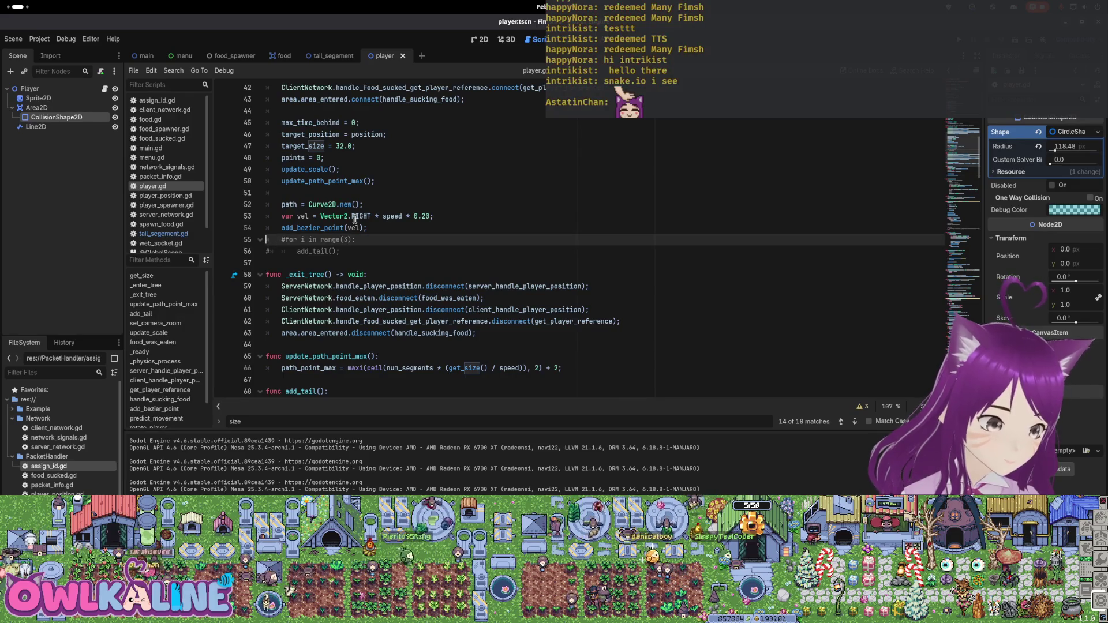
pyautogui.press('Down')
pyautogui.press('Delete')
pyautogui.press('Up')
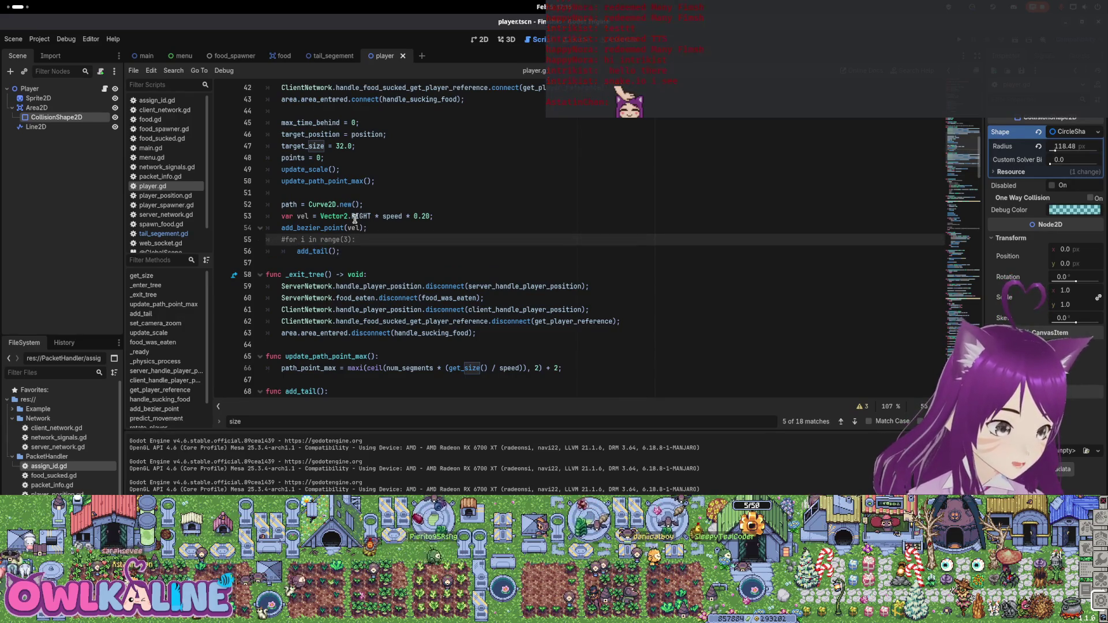
pyautogui.press('Delete')
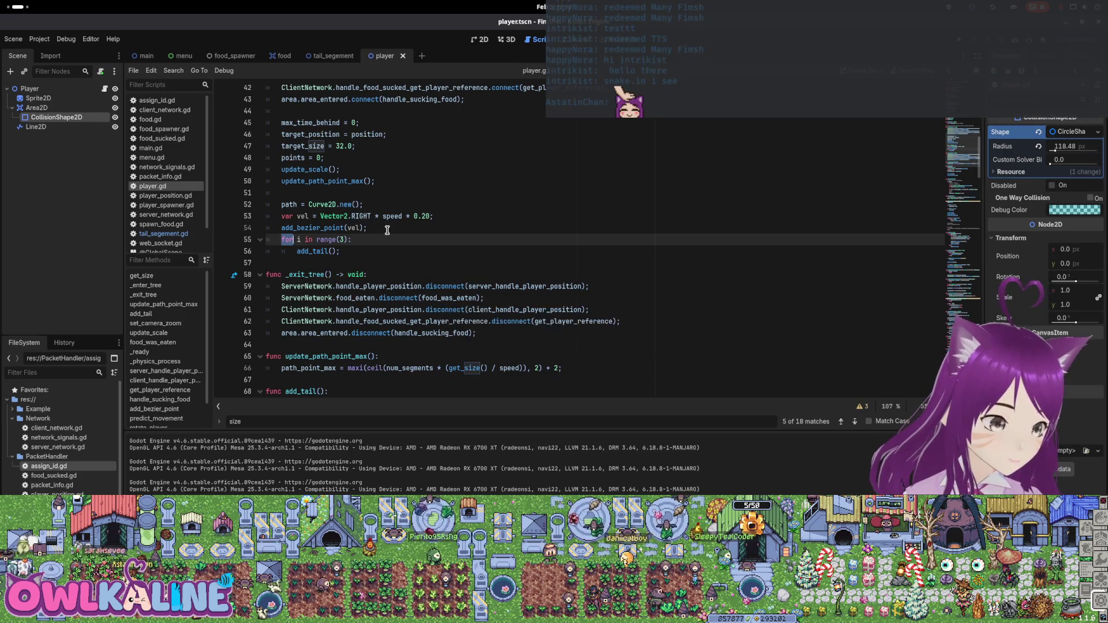
pyautogui.click(368, 228)
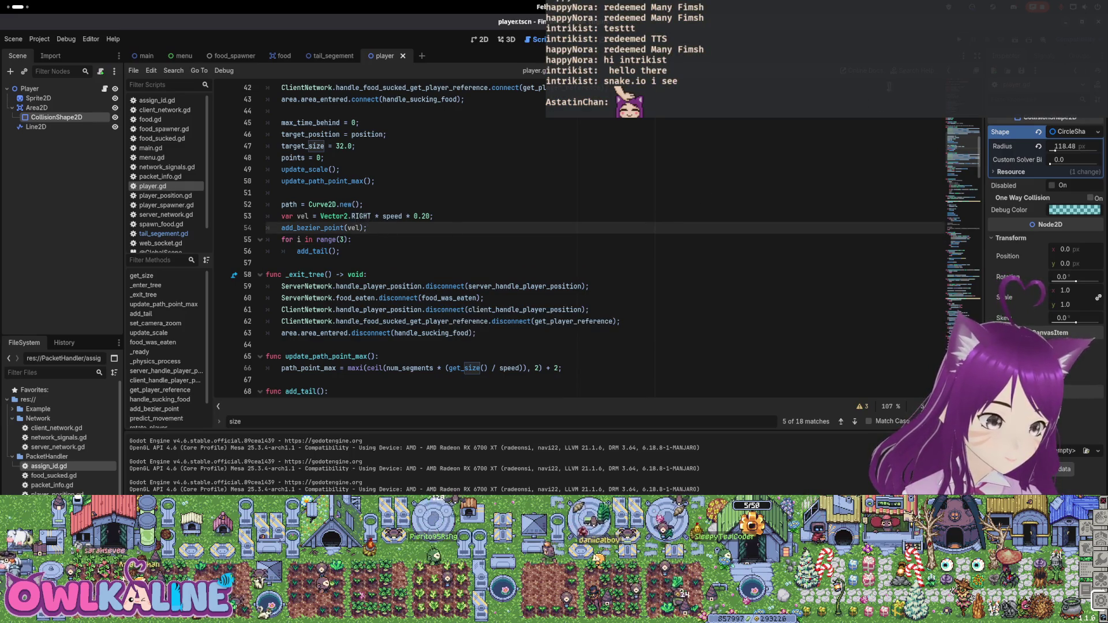
pyautogui.press('F5')
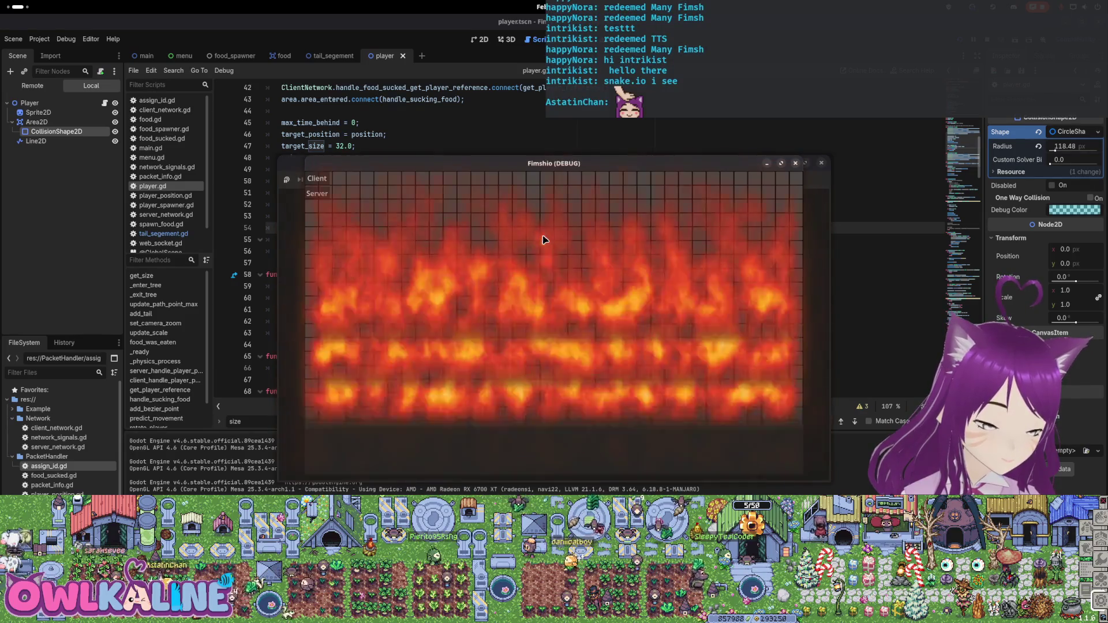
pyautogui.click(317, 193)
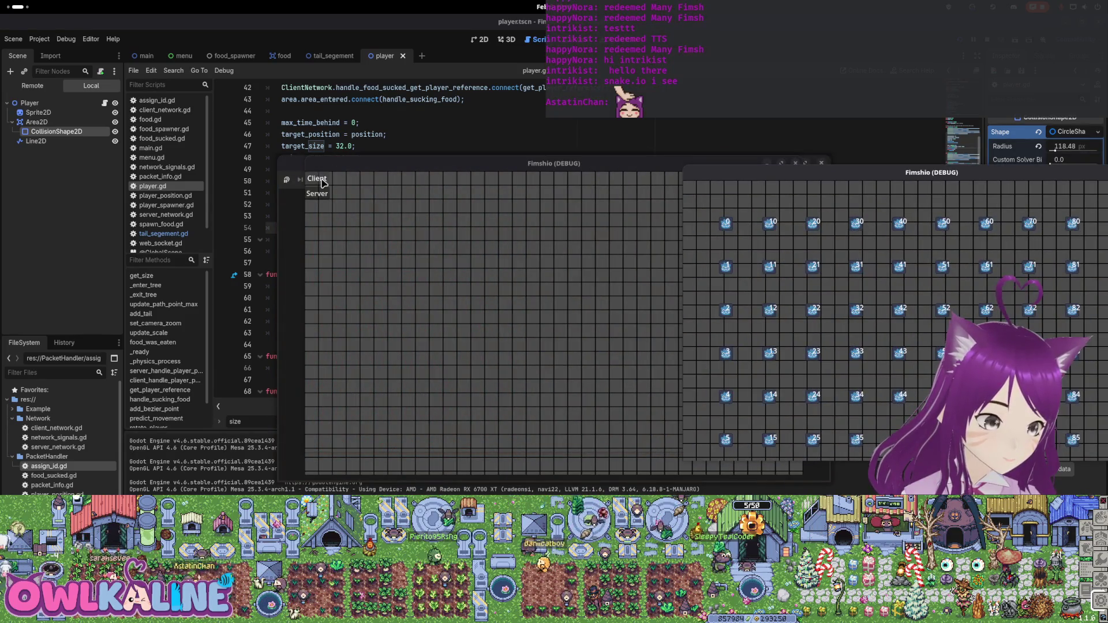
pyautogui.click(317, 178)
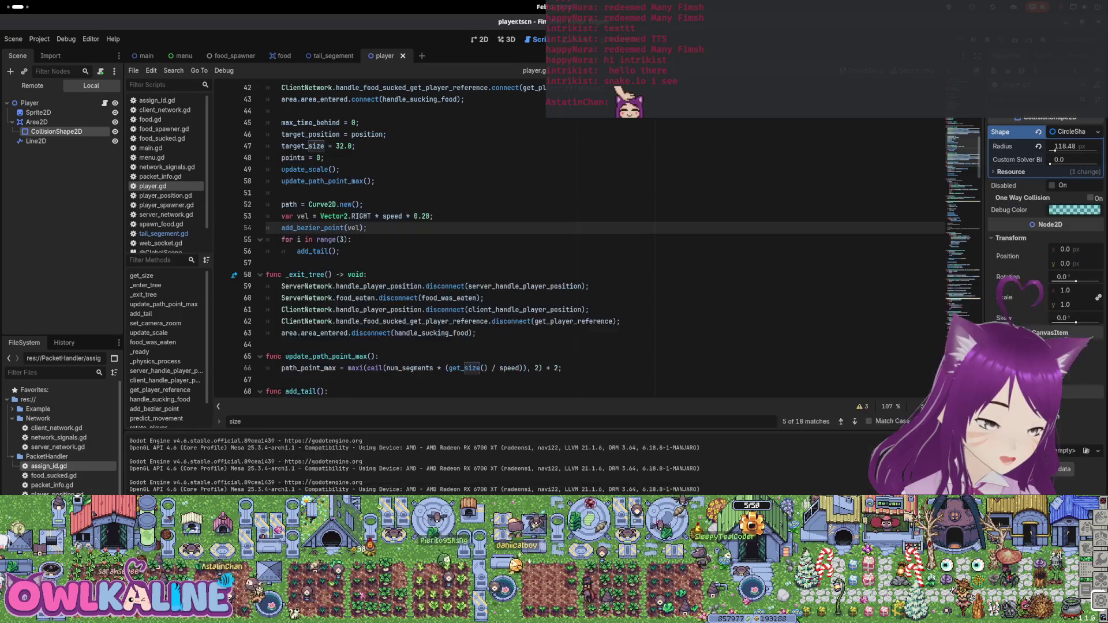
pyautogui.press('F8')
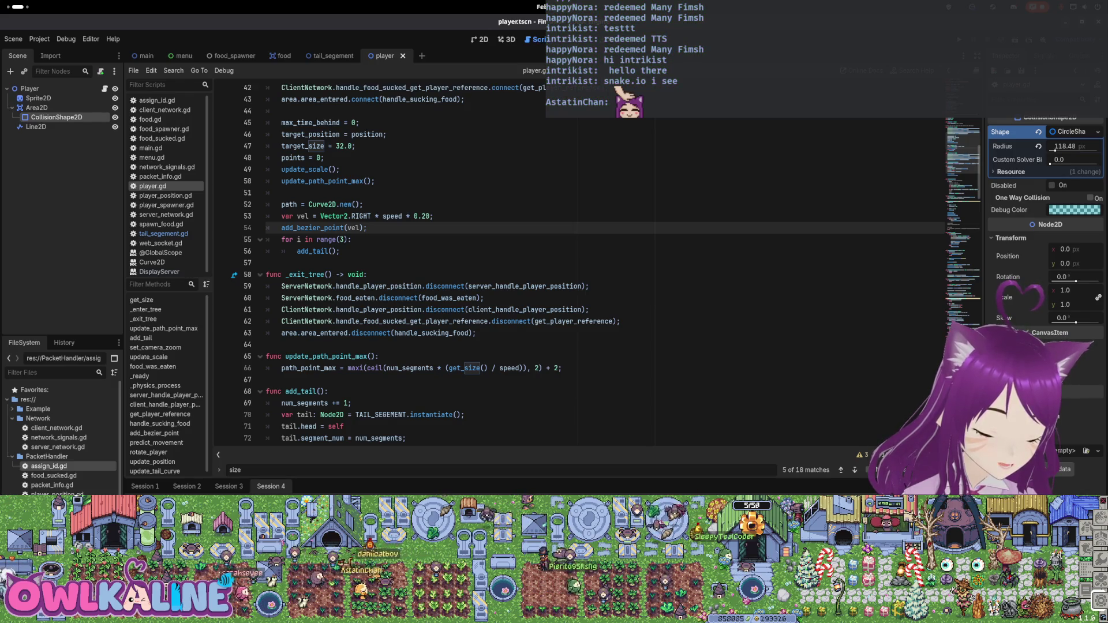
# Toggle comments on the for loop lines 55–56, leaving the loop uncommented
pyautogui.scroll(-2, 524, 404)
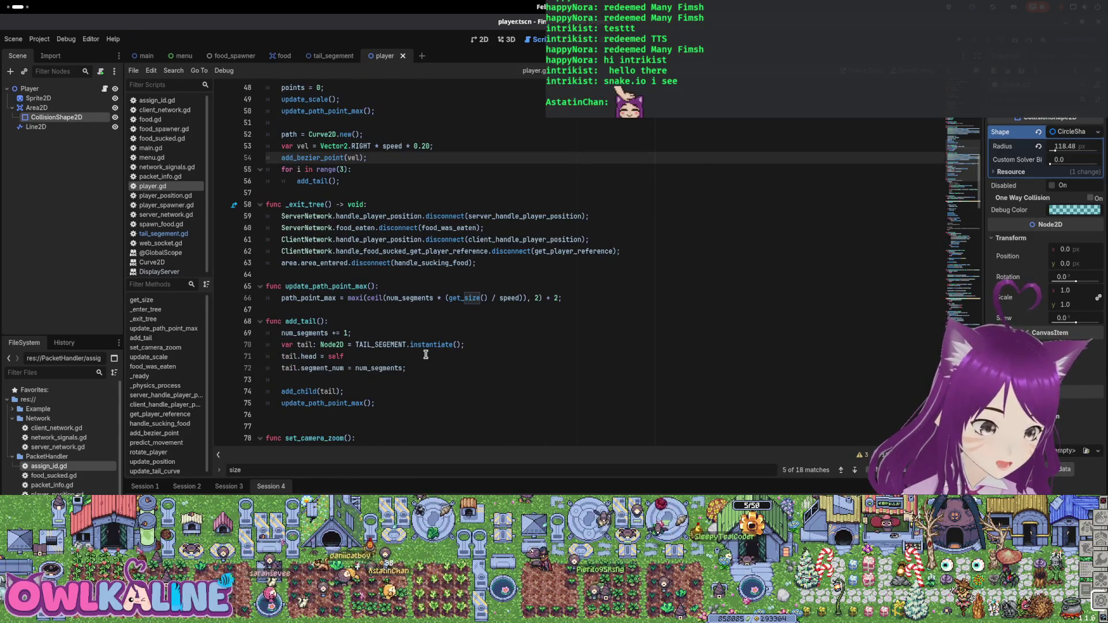
pyautogui.scroll(2, 426, 355)
pyautogui.click(289, 242)
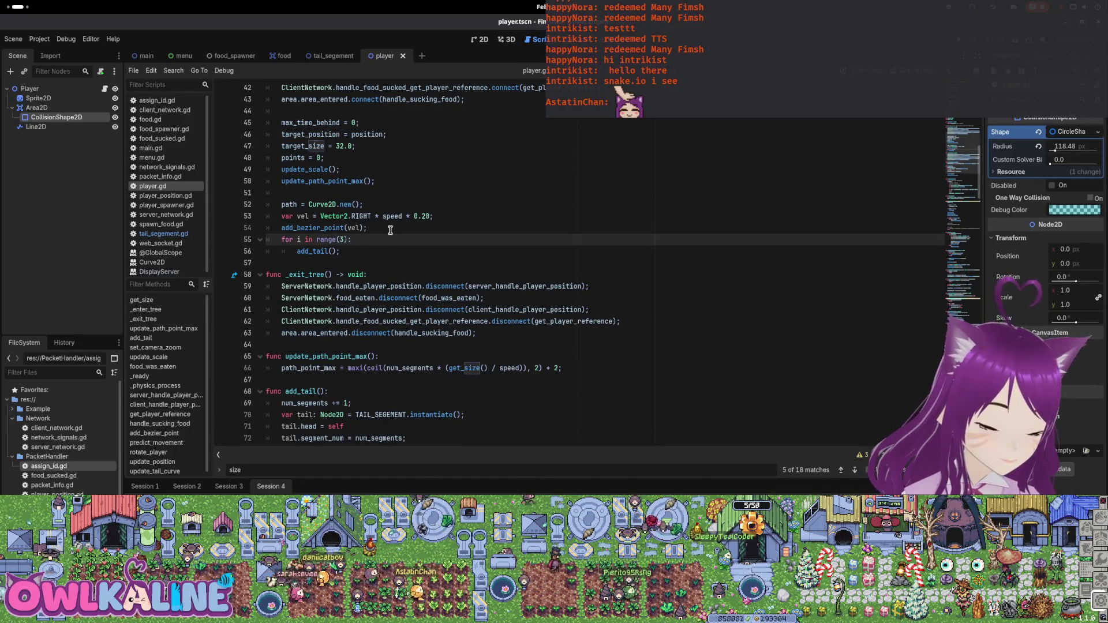
pyautogui.write('#')
pyautogui.press('Escape')
pyautogui.press('Down')
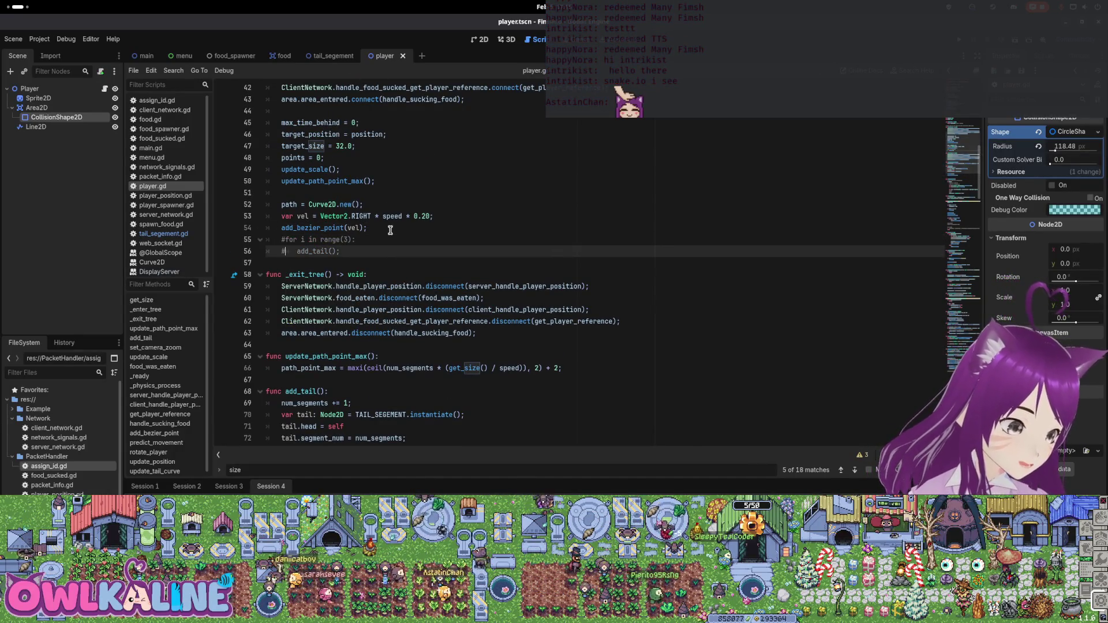
pyautogui.hotkey('shift', 'Up')
pyautogui.hotkey('ctrl', 'k')
pyautogui.hotkey('shift', 'Down')
pyautogui.hotkey('shift', 'End')
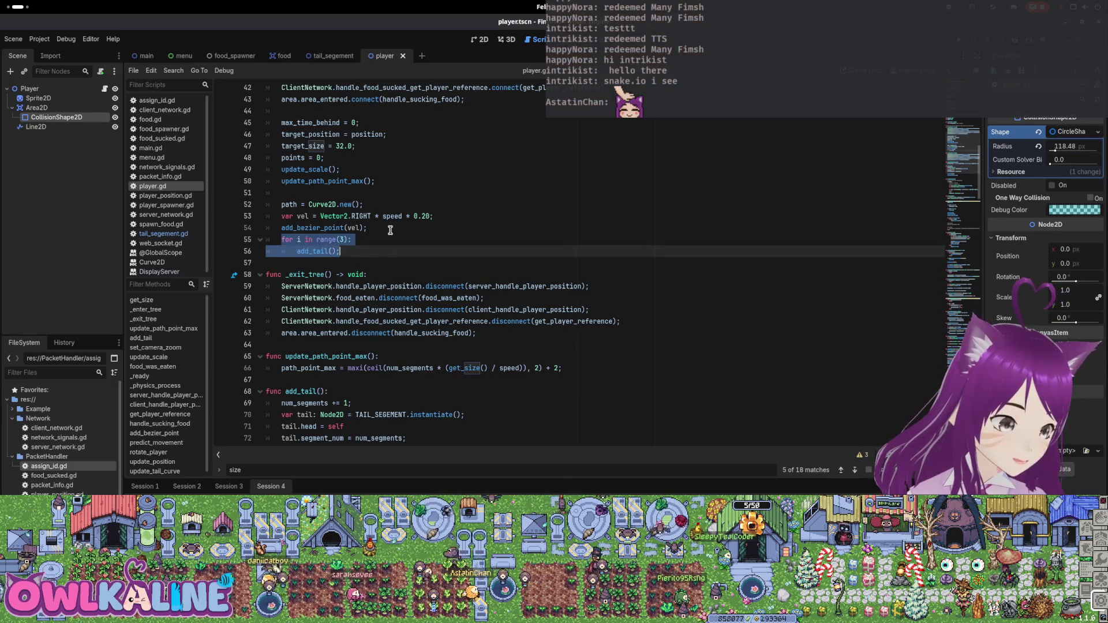
pyautogui.hotkey('ctrl', 'k')
pyautogui.hotkey('shift', 'Down')
pyautogui.hotkey('ctrl', 'k')
pyautogui.press('Left')
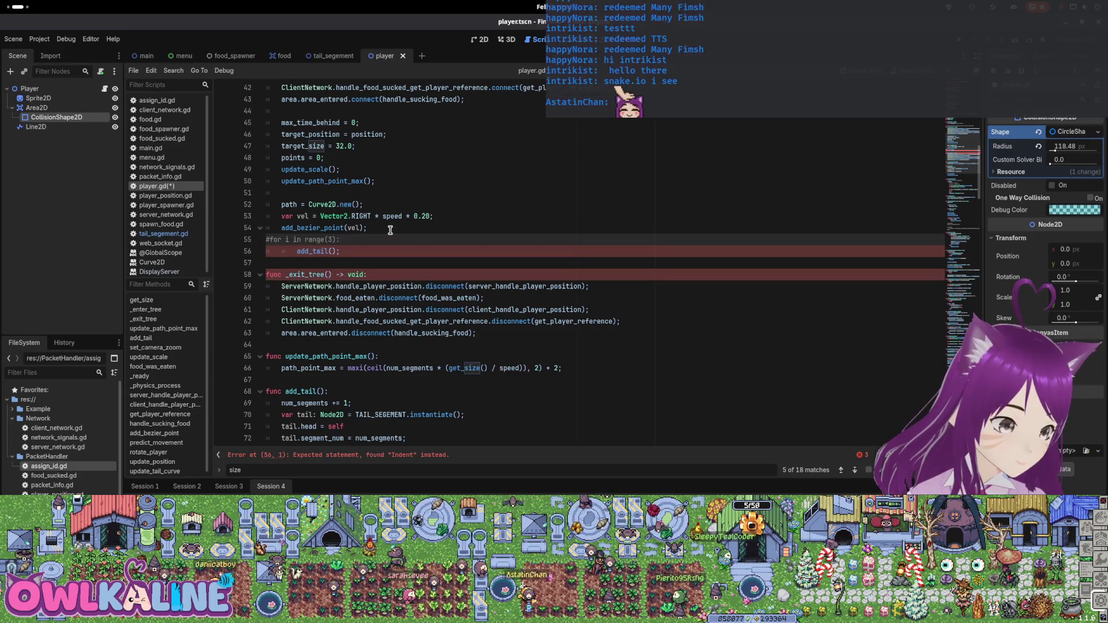
pyautogui.hotkey('ctrl', 'k')
# Cut the for loop and add_tail() lines from below add_bezier_point(vel) and save
pyautogui.hotkey('shift', 'Down')
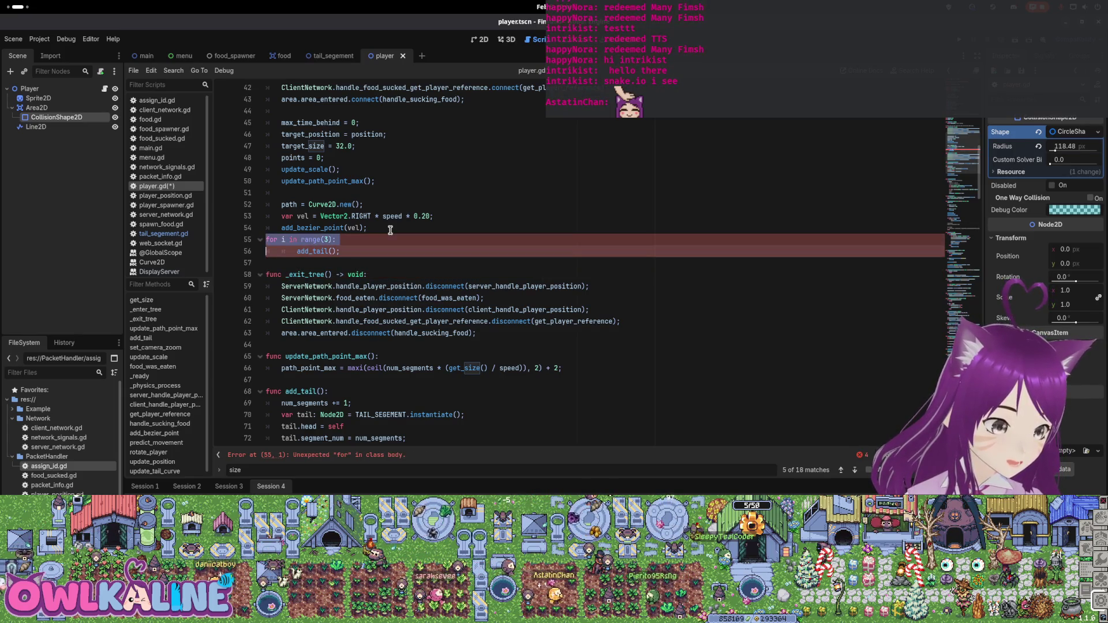
pyautogui.hotkey('shift', 'Down')
pyautogui.hotkey('ctrl', 'c')
pyautogui.press('Delete')
pyautogui.hotkey('ctrl', 's')
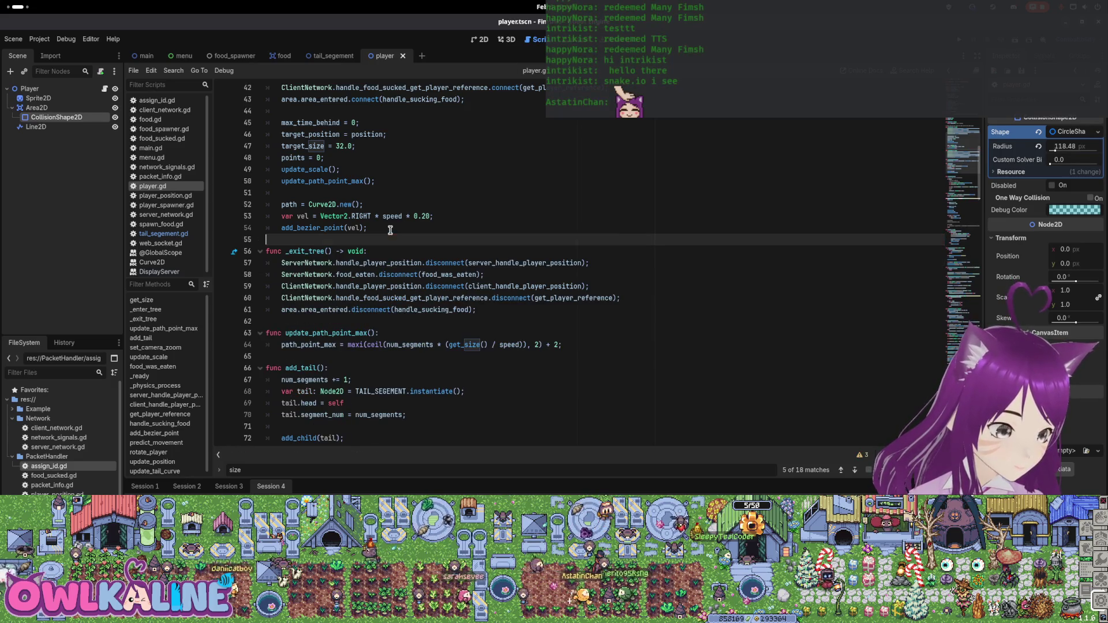
# Paste the add_tail loop at the top of func _ready() and save player.gd
pyautogui.scroll(-10, 420, 249)
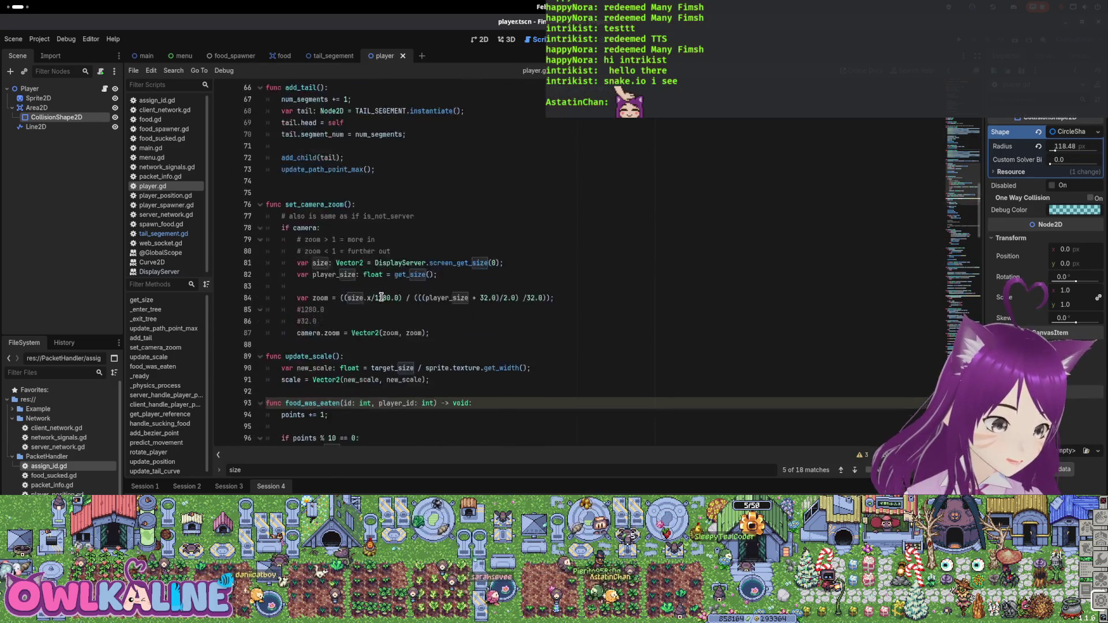
pyautogui.scroll(-12, 381, 297)
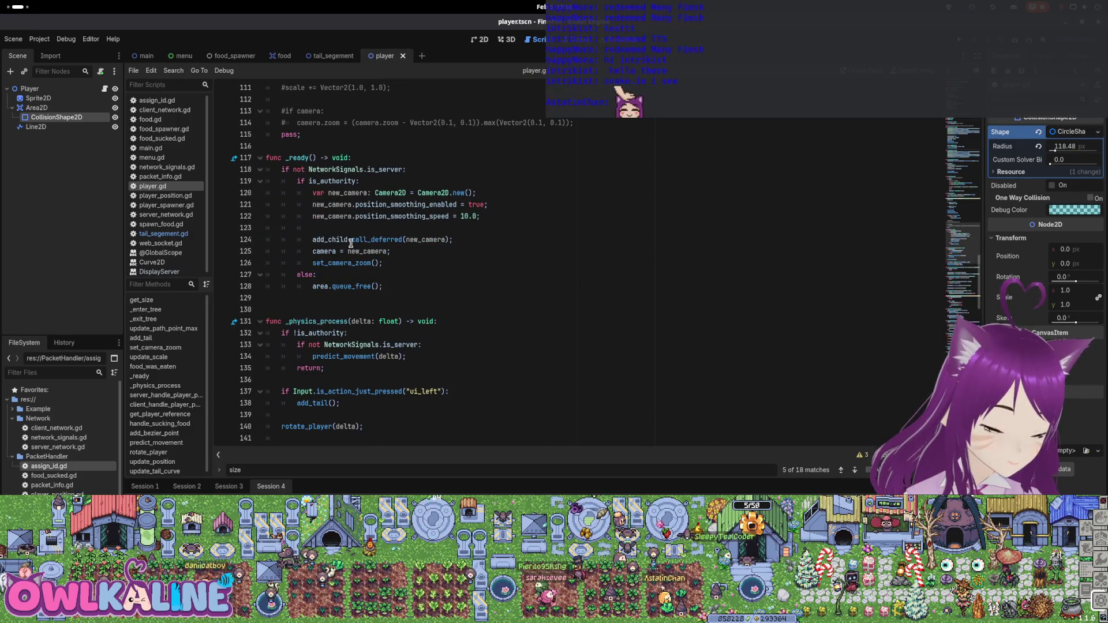
pyautogui.click(388, 159)
pyautogui.press('Return')
pyautogui.hotkey('ctrl', 'v')
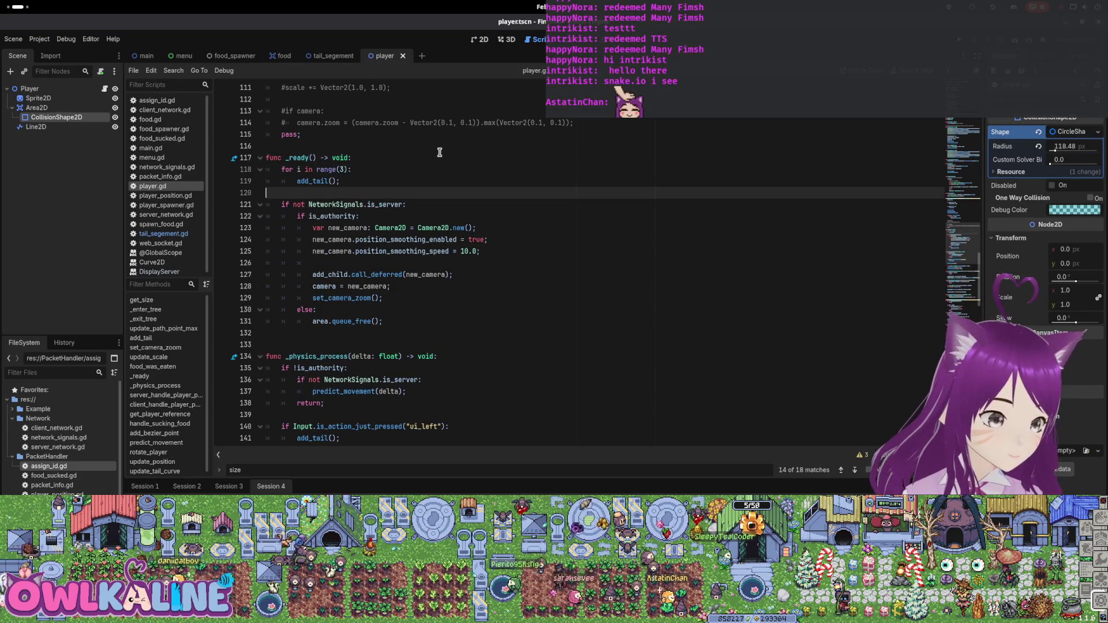
pyautogui.hotkey('ctrl', 's')
pyautogui.press('F5')
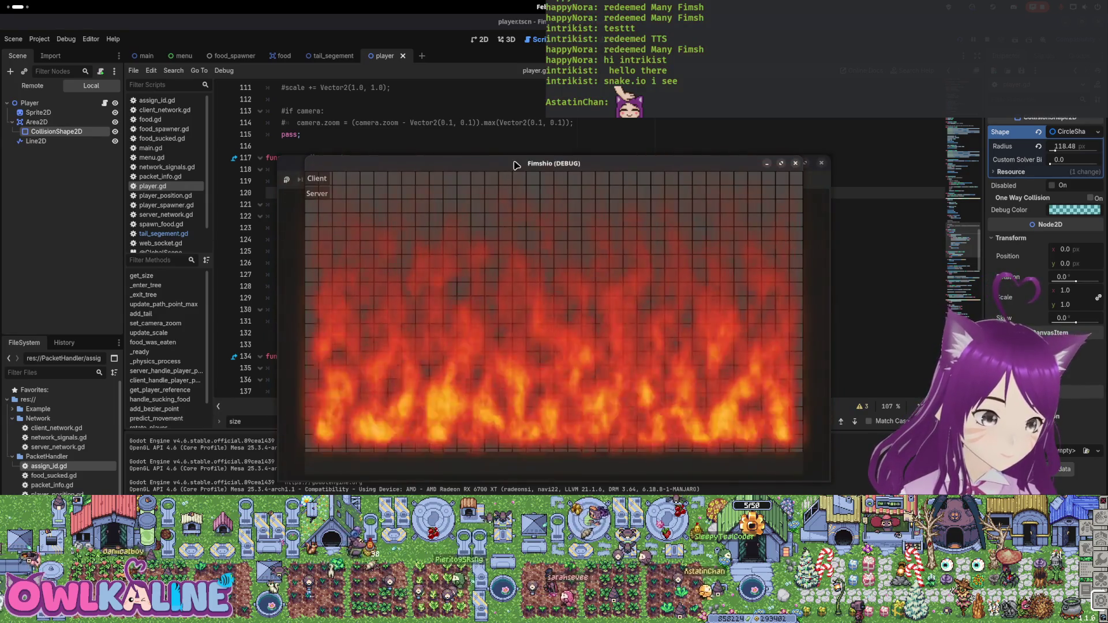
pyautogui.click(327, 182)
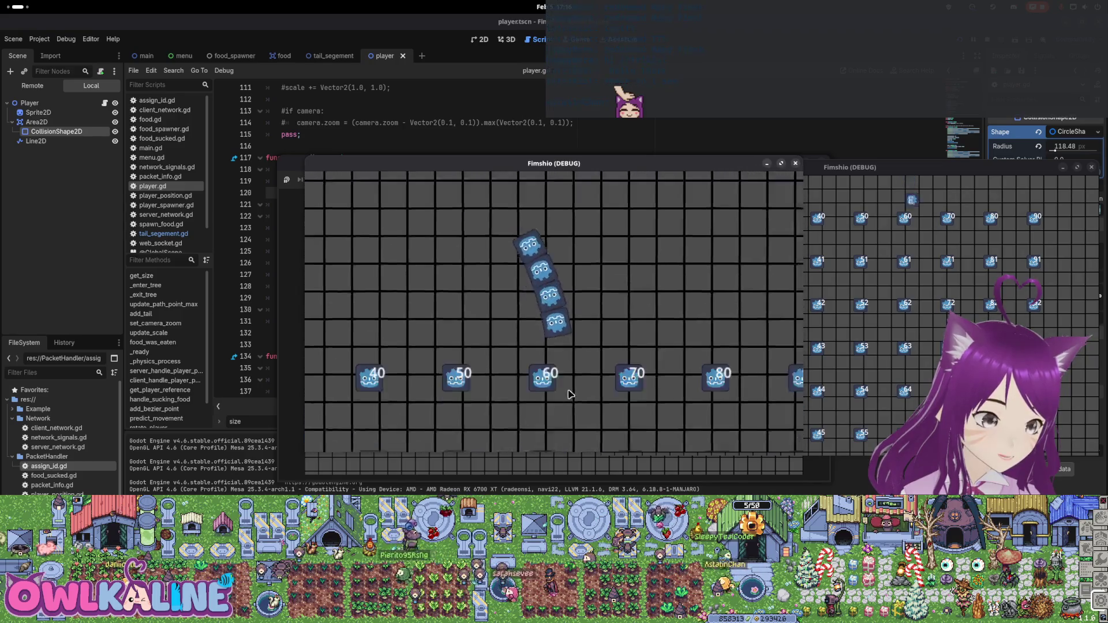
pyautogui.press('F8')
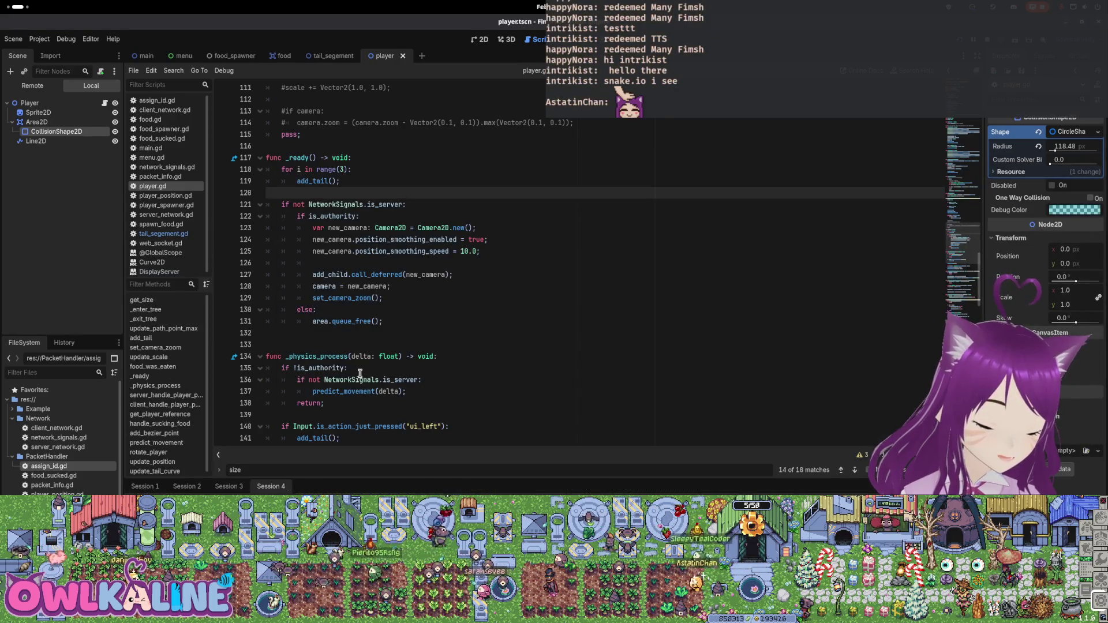
pyautogui.scroll(1, 351, 372)
pyautogui.press('F5')
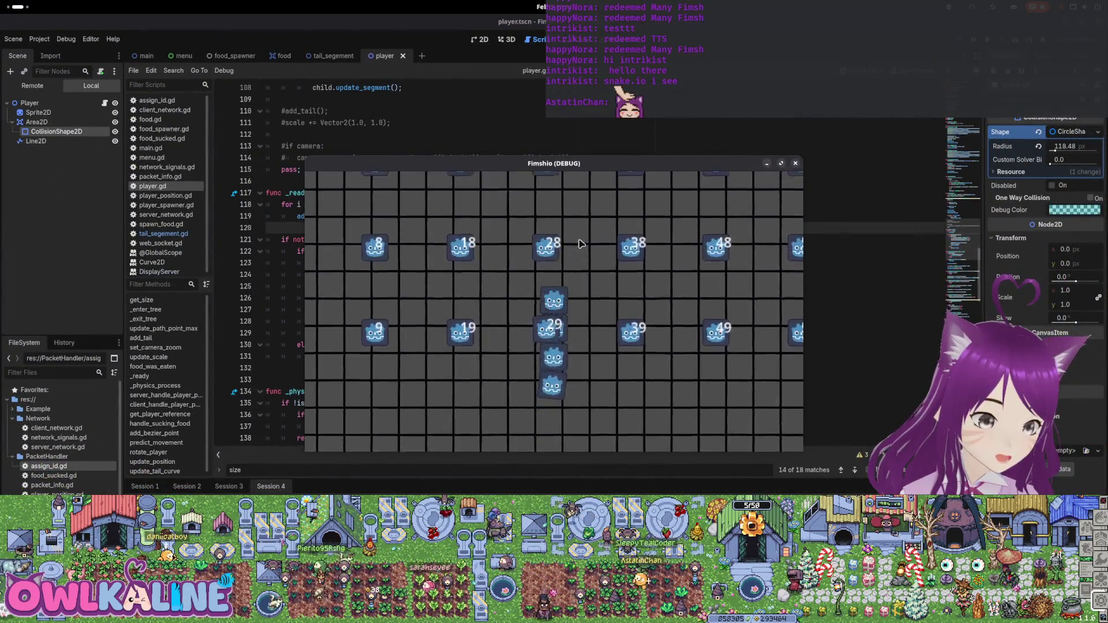
pyautogui.press('F8')
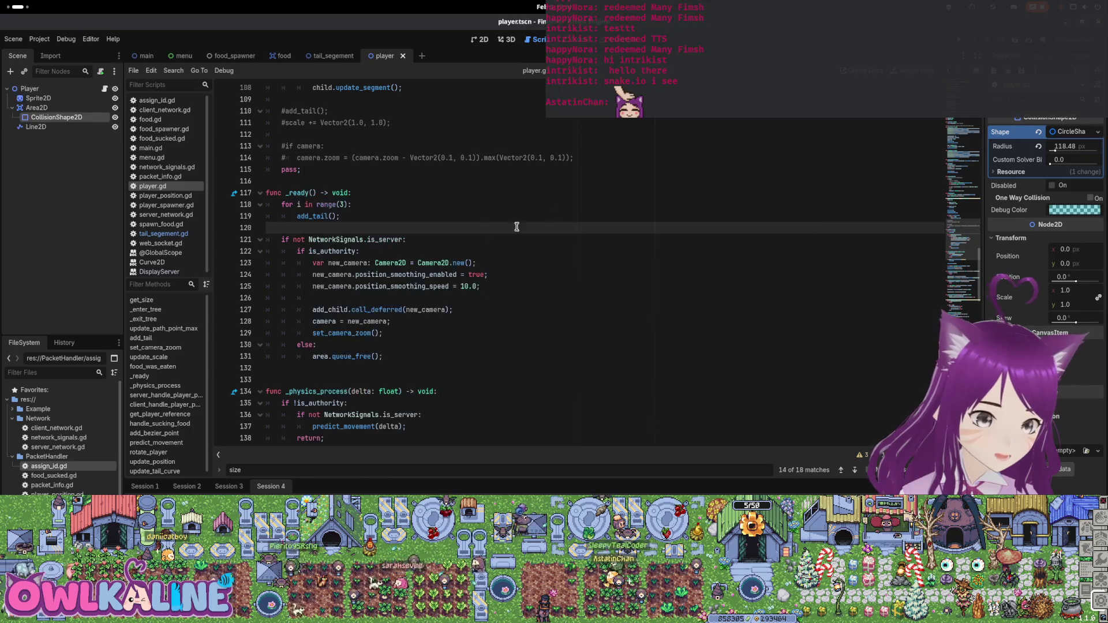
# Delete the add_tail loop and its leftover blank line from _ready()
pyautogui.scroll(-2, 550, 214)
pyautogui.scroll(2, 550, 214)
pyautogui.moveTo(342, 216); pyautogui.dragTo(233, 207)
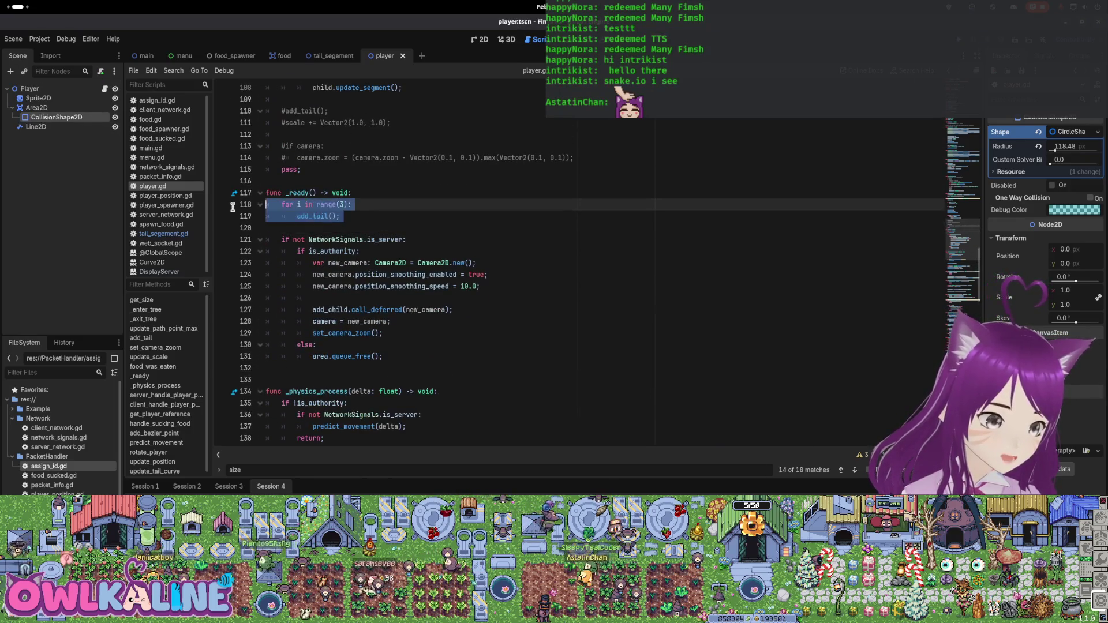
pyautogui.press('BackSpace')
pyautogui.press('Delete')
pyautogui.press('BackSpace')
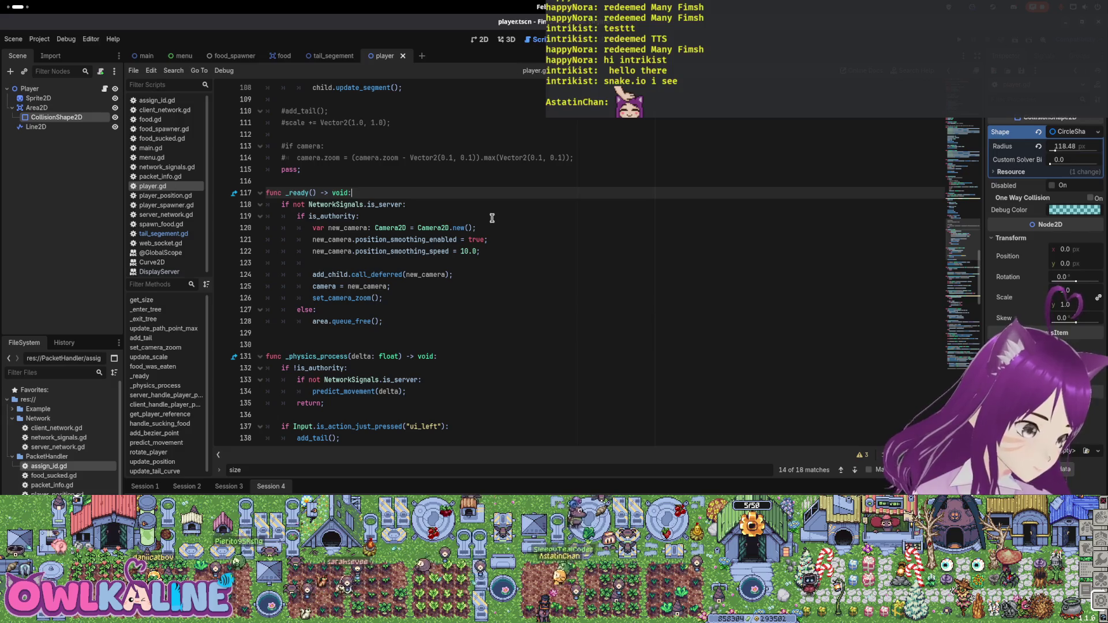
# Scroll down through player.gd and run the game with F5
pyautogui.scroll(-5, 493, 218)
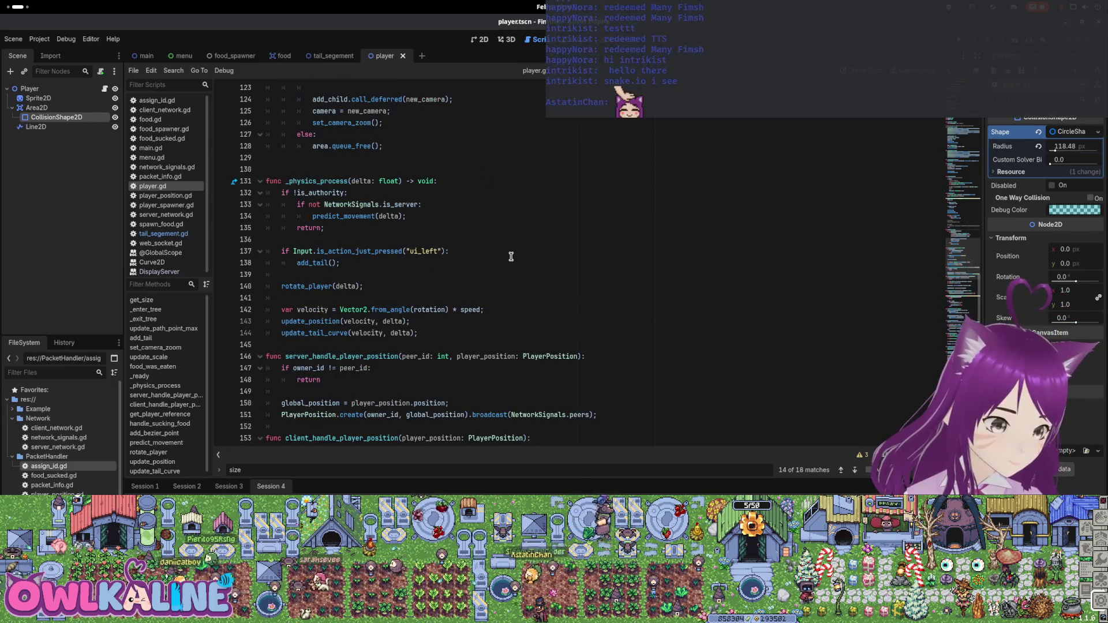
pyautogui.scroll(-2, 508, 258)
pyautogui.scroll(-14, 510, 260)
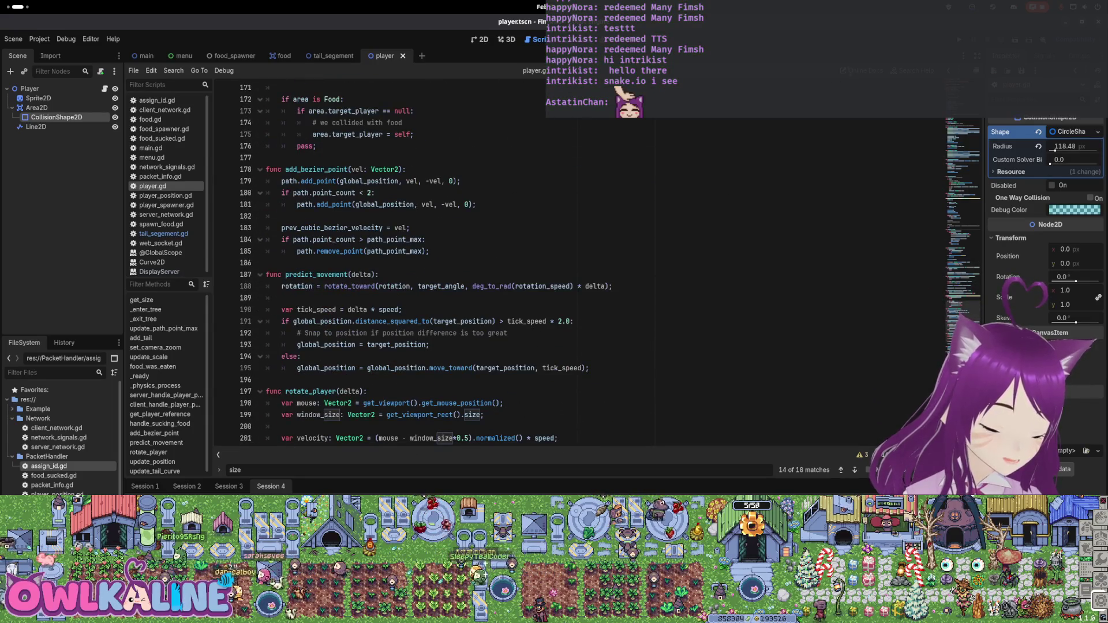
pyautogui.press('F5')
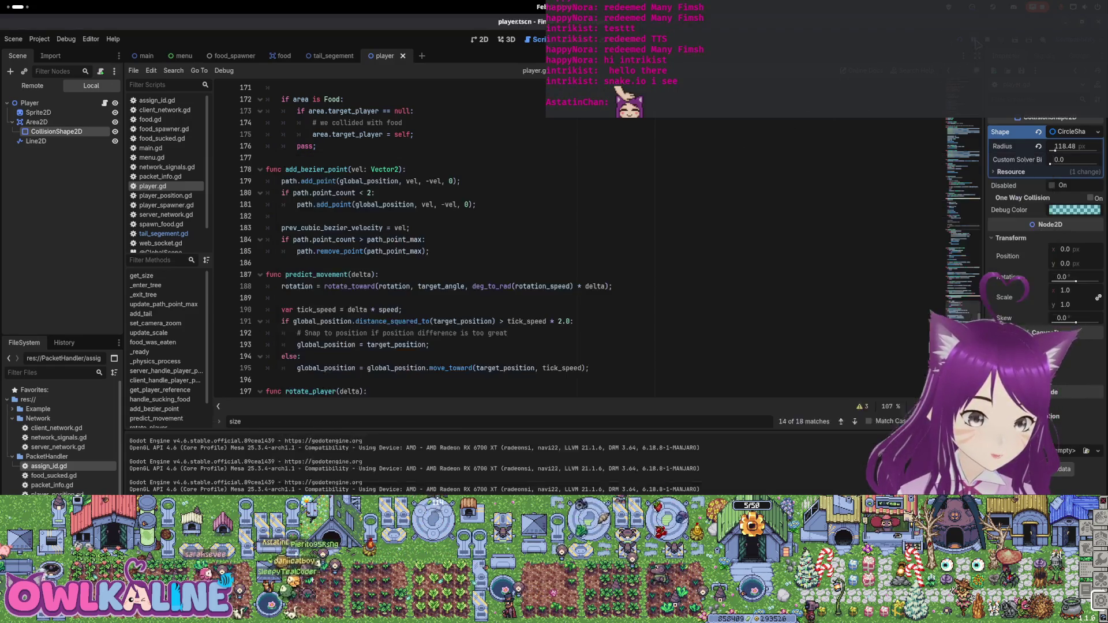
# Stop the game, rerun it, then stop it and return to the editor
pyautogui.press('F8')
pyautogui.press('F5')
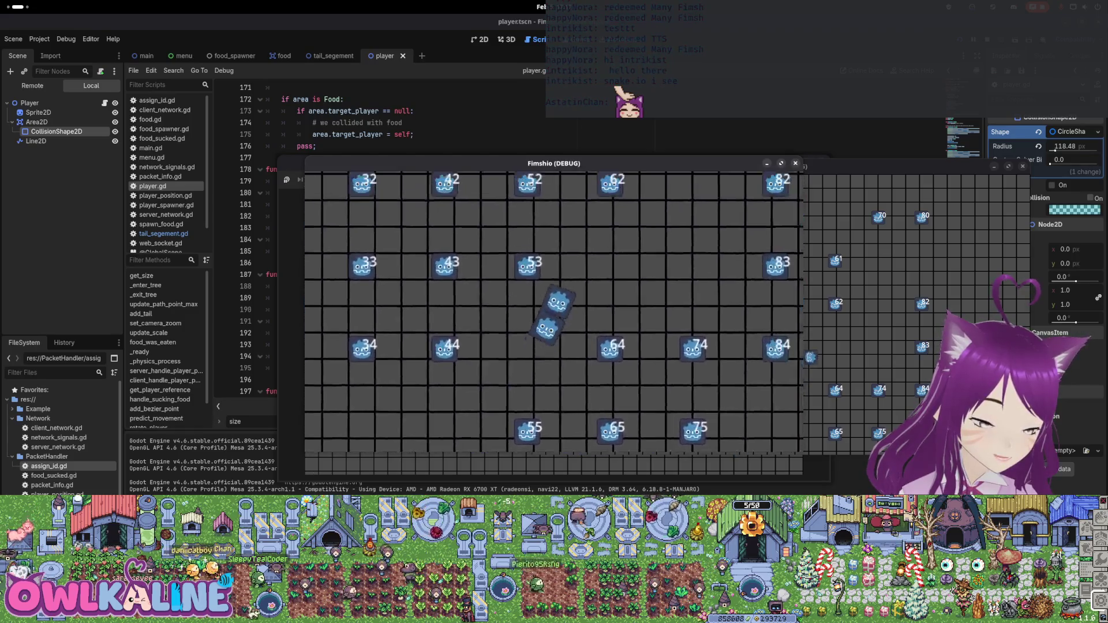
pyautogui.press('F8')
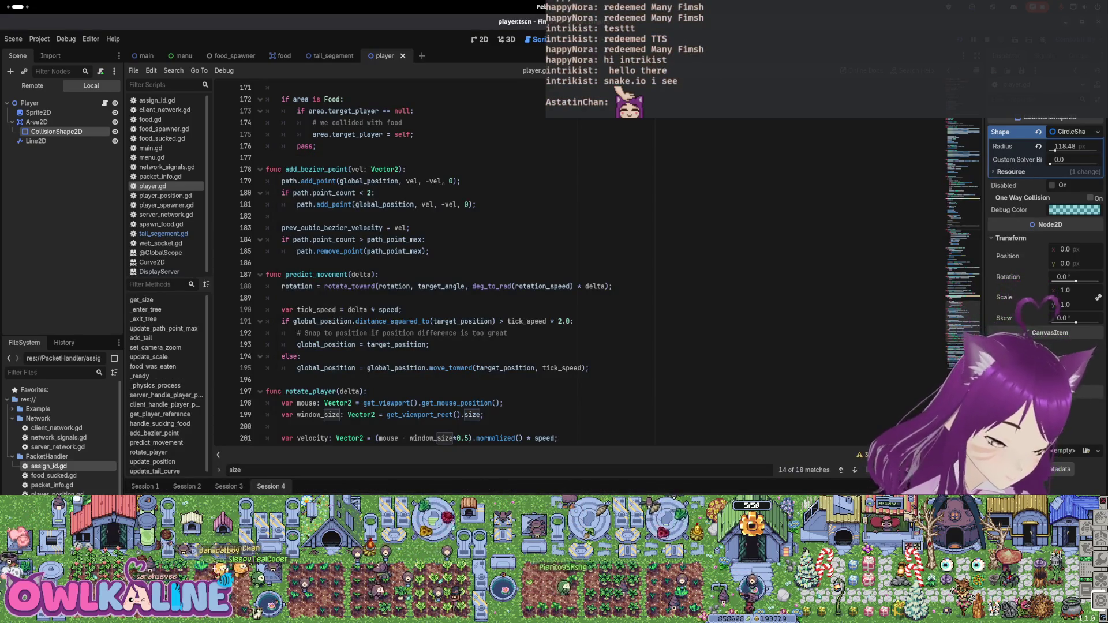
pyautogui.scroll(-2, 404, 260)
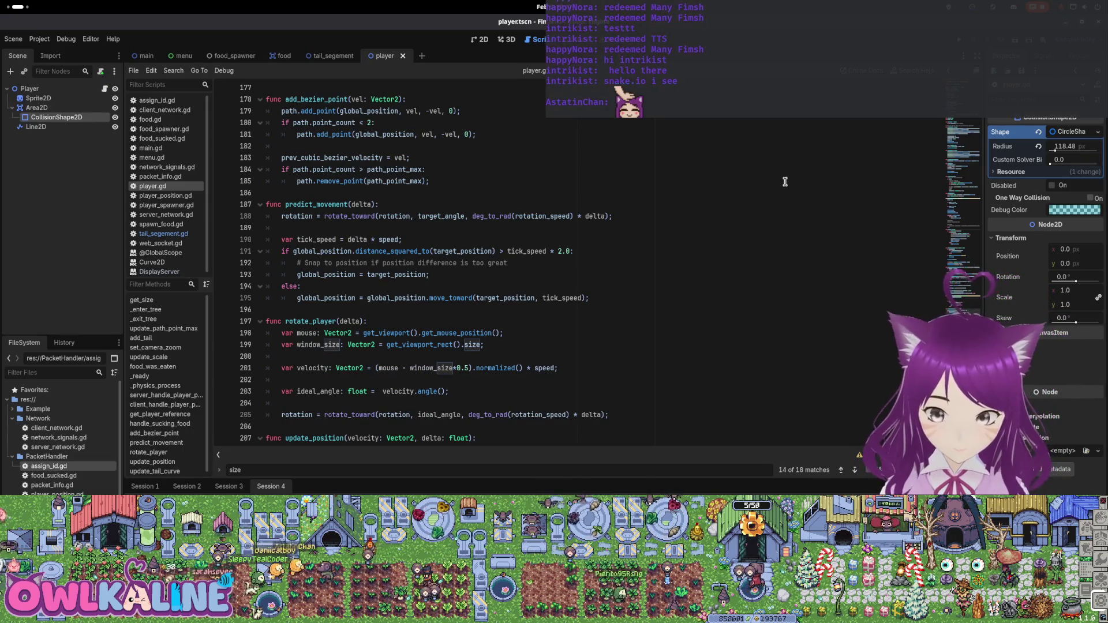
pyautogui.moveTo(2, 1)
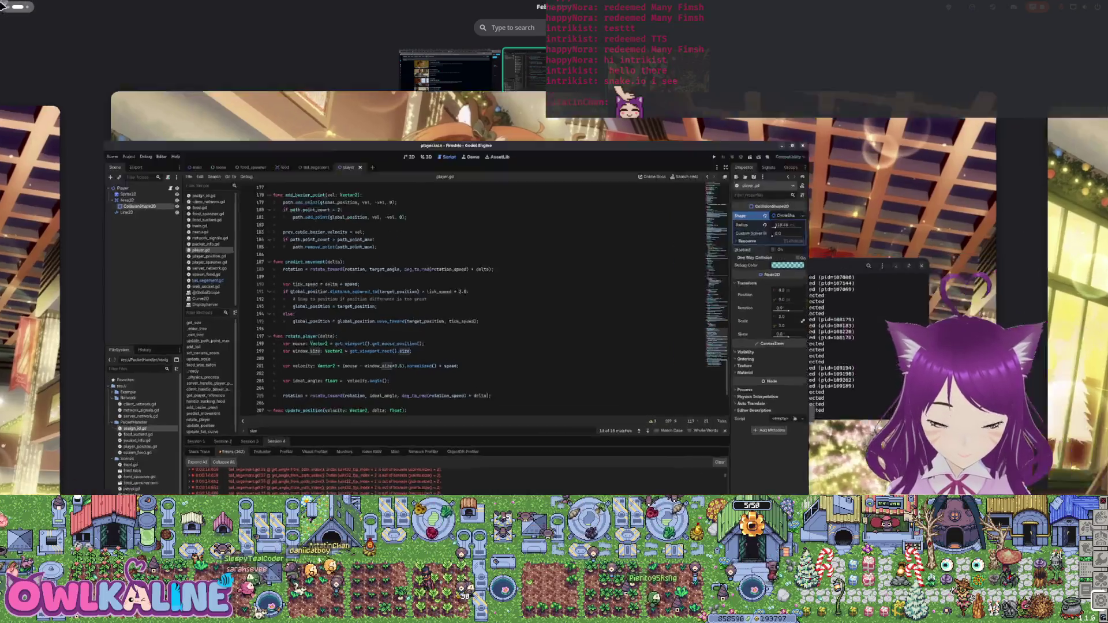
pyautogui.click(3, 7)
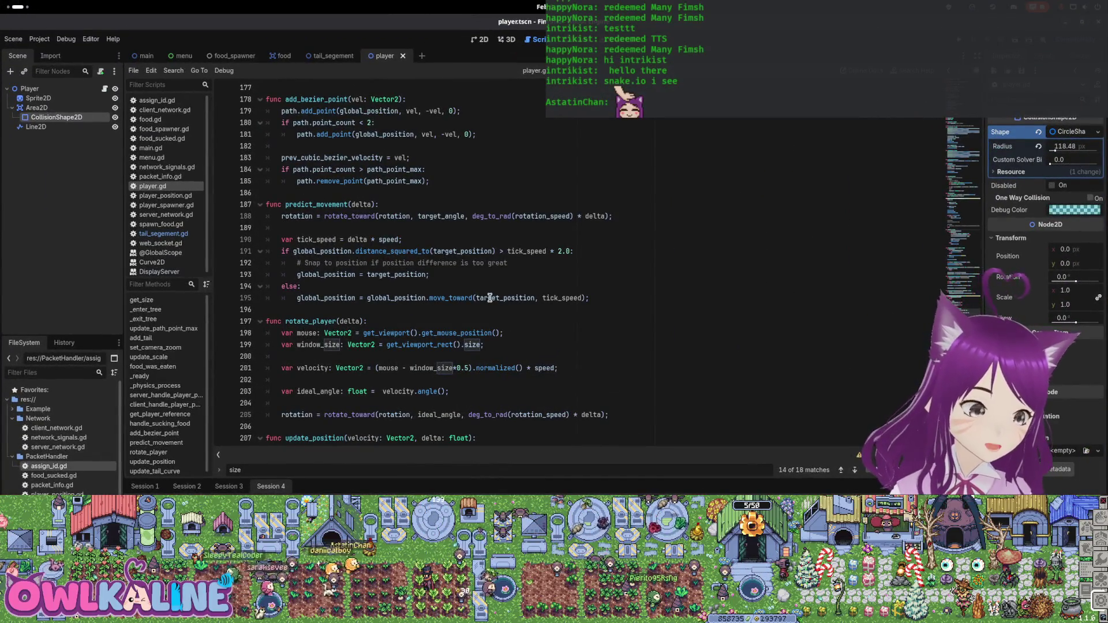
# Scroll up and down through player.gd to review the script
pyautogui.scroll(3, 447, 300)
pyautogui.scroll(10, 448, 300)
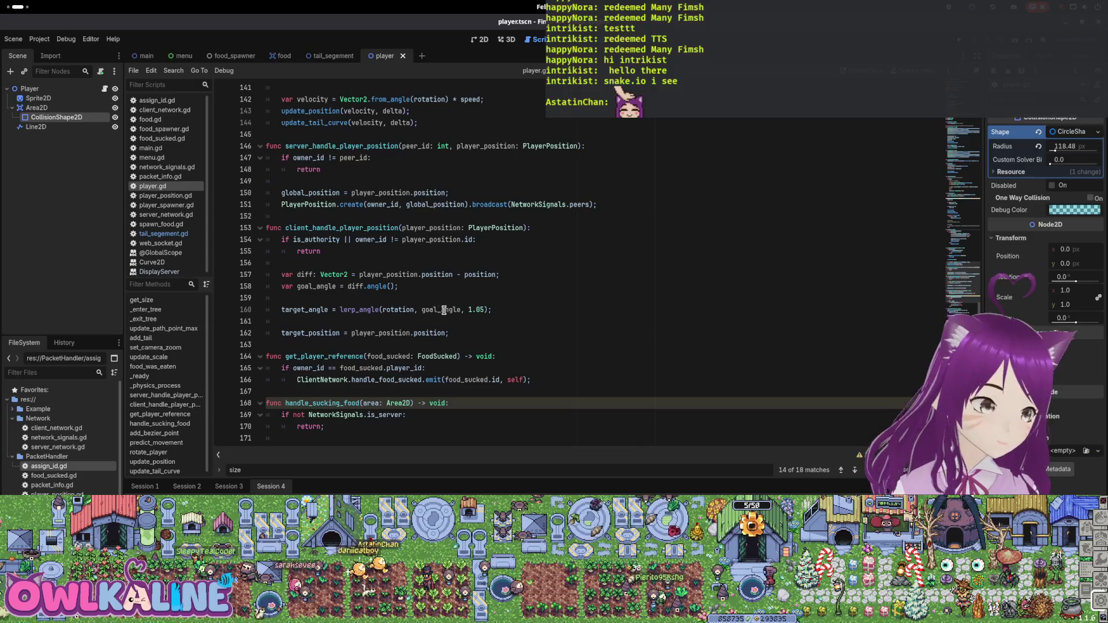
pyautogui.scroll(1, 429, 308)
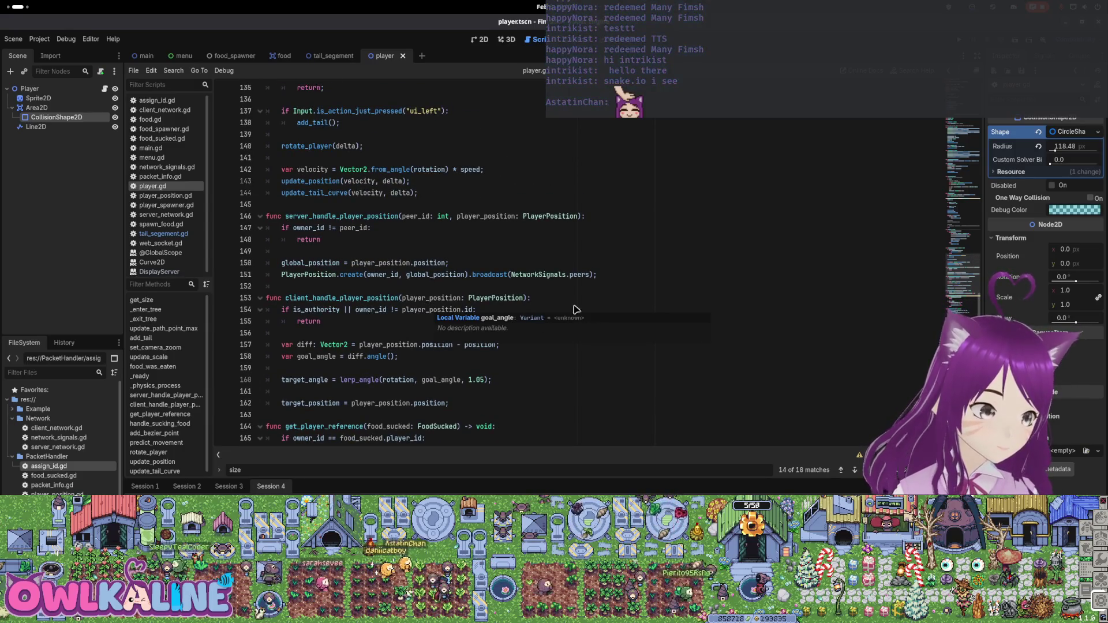
pyautogui.scroll(8, 575, 310)
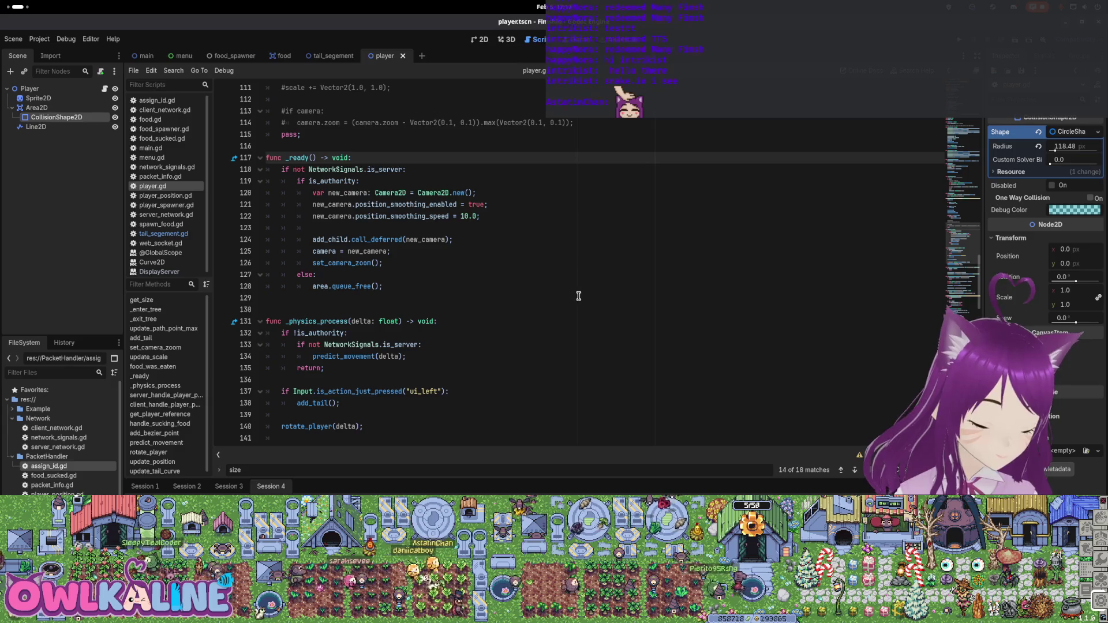
pyautogui.scroll(1, 579, 296)
pyautogui.scroll(15, 579, 295)
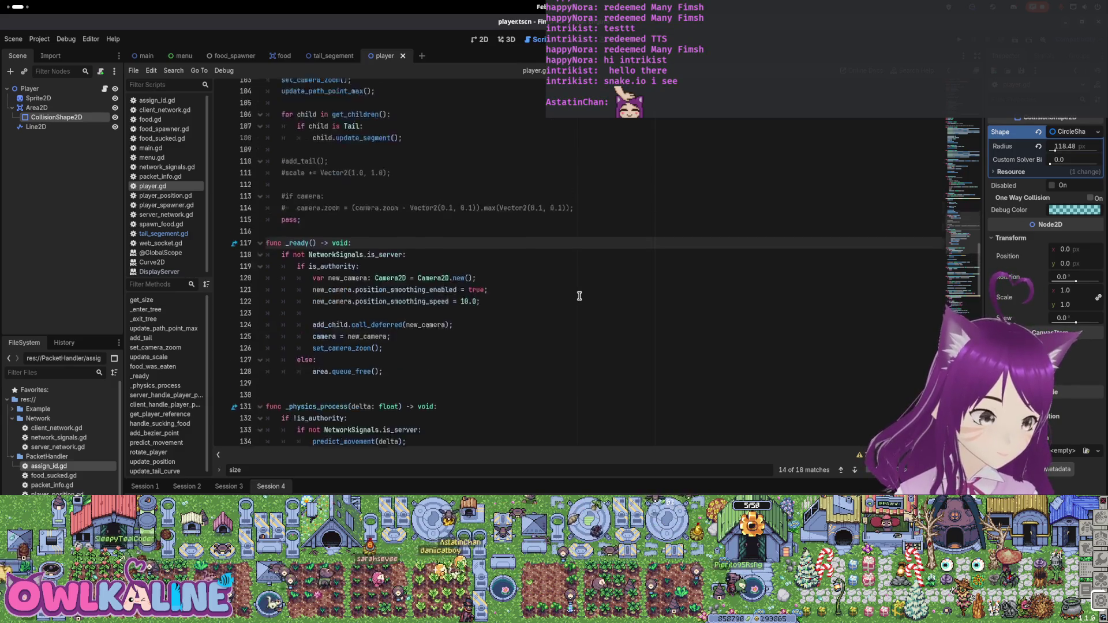
pyautogui.scroll(12, 576, 296)
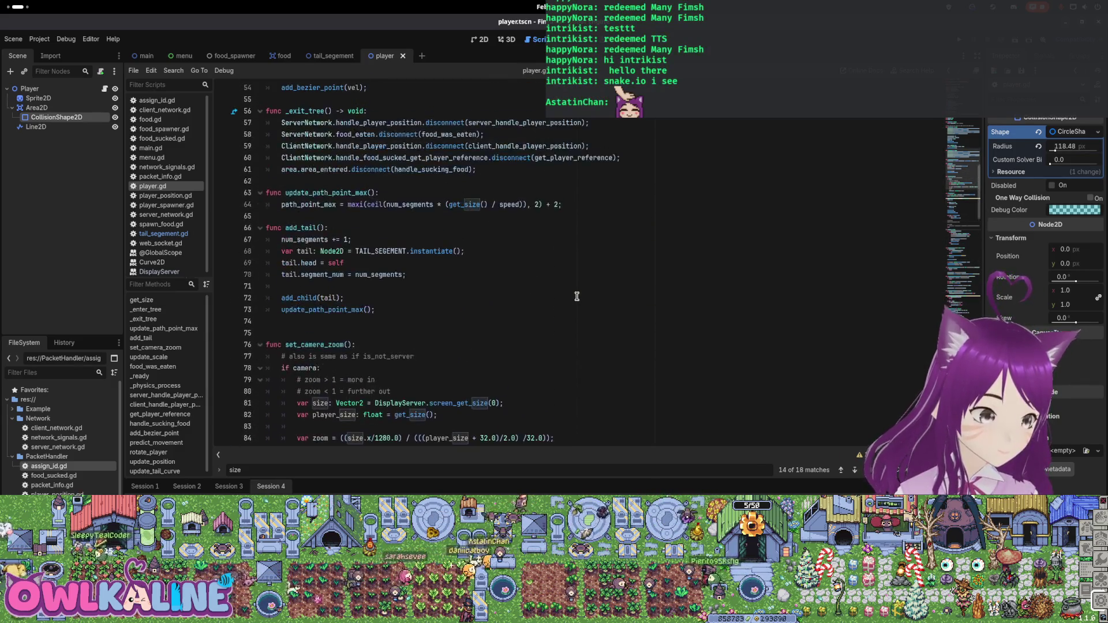
pyautogui.scroll(6, 576, 296)
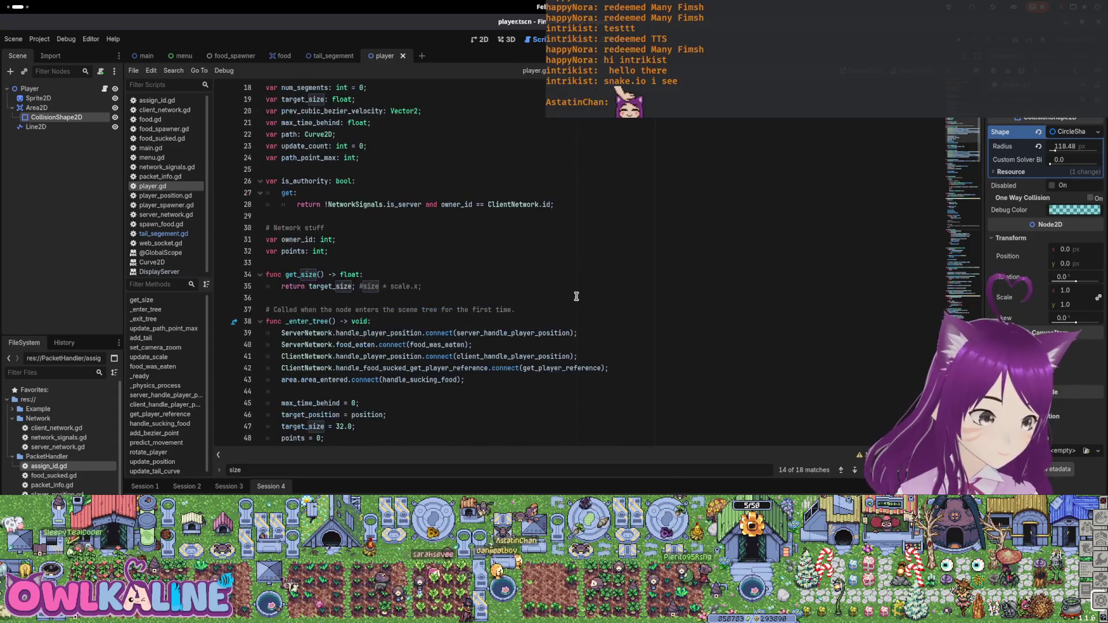
pyautogui.scroll(-4, 575, 296)
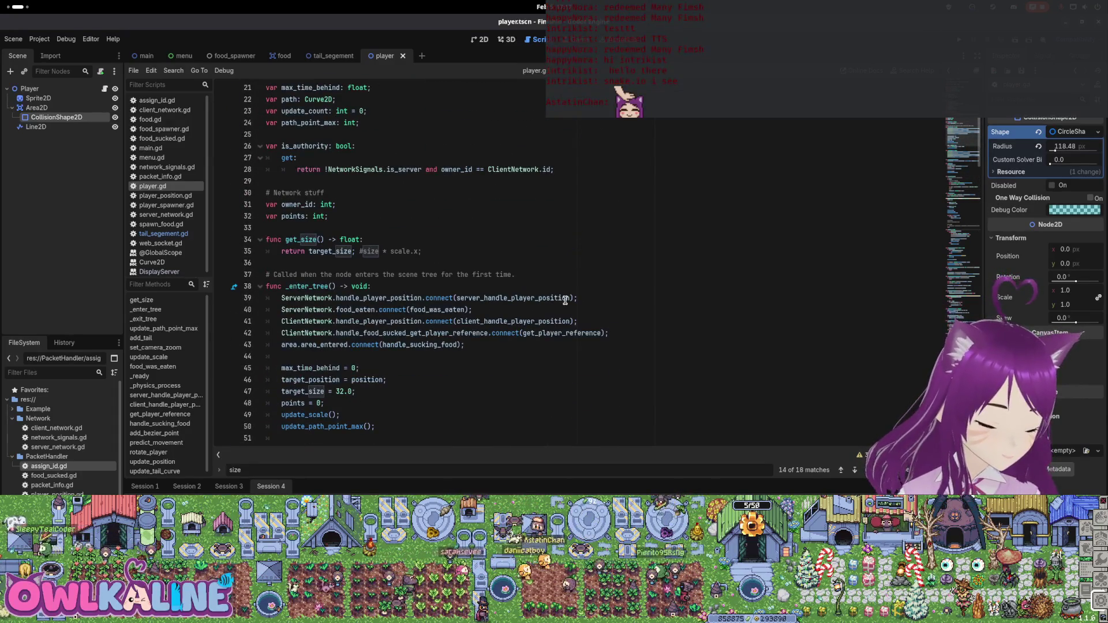
pyautogui.scroll(-8, 571, 300)
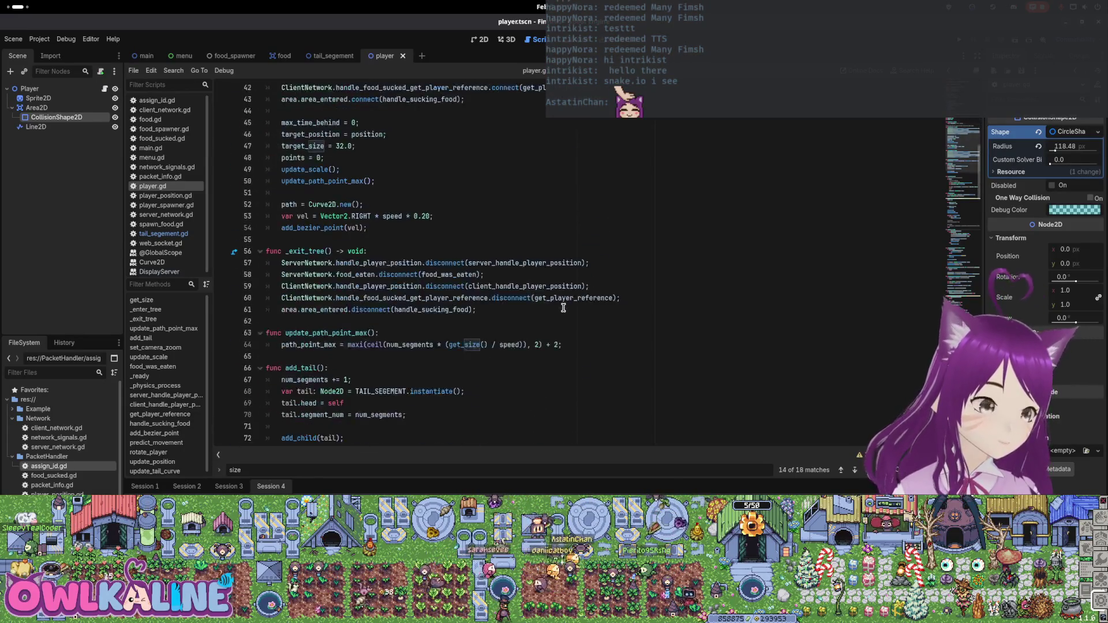
pyautogui.scroll(-3, 571, 312)
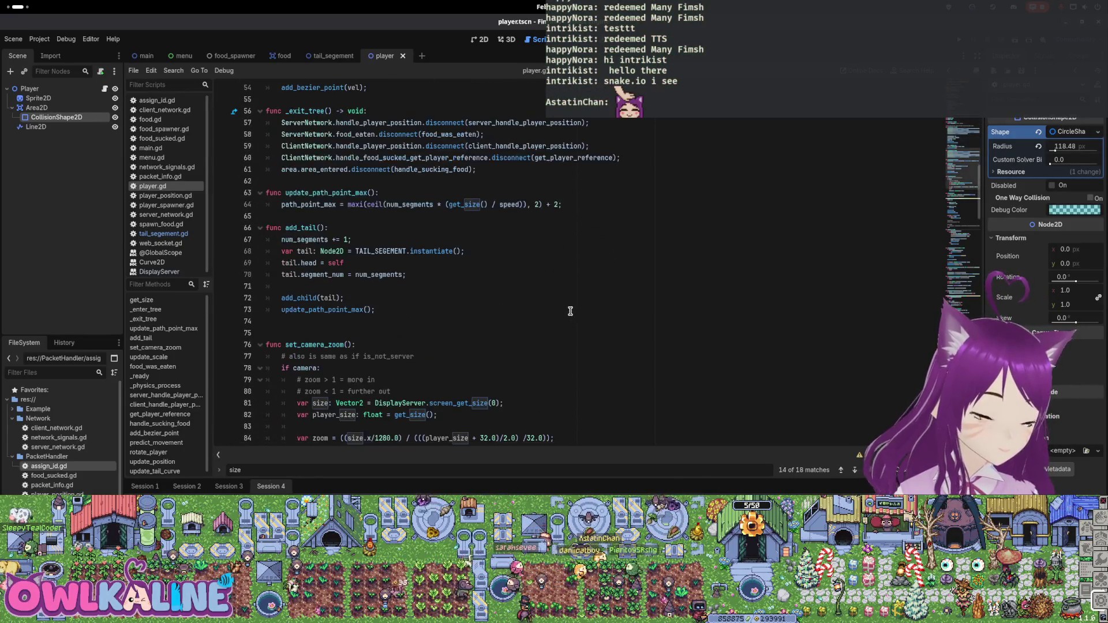
pyautogui.scroll(-2, 571, 304)
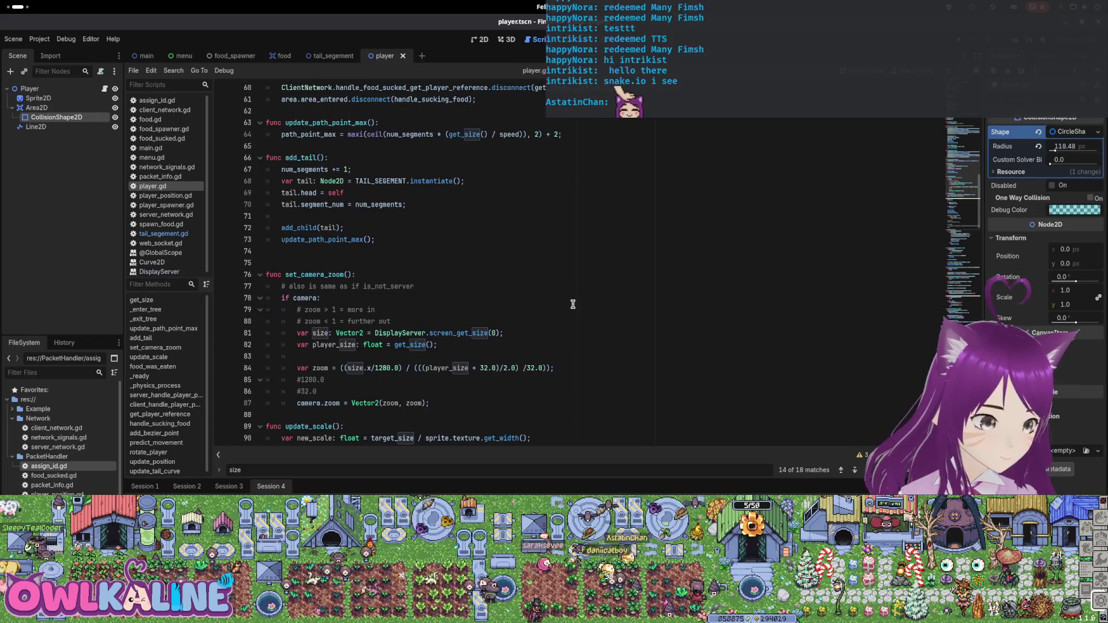
pyautogui.scroll(-10, 574, 305)
pyautogui.scroll(-6, 574, 308)
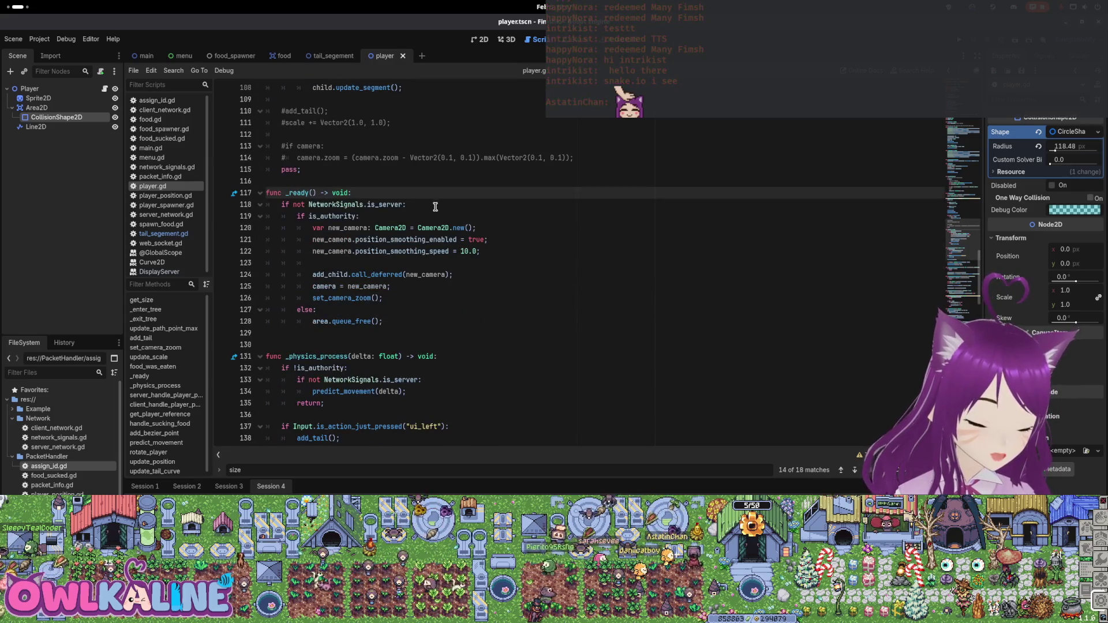
# Move down into _physics_process and select the predict_movement call on line 134
pyautogui.click(435, 206)
pyautogui.scroll(-1, 429, 295)
pyautogui.scroll(-5, 431, 295)
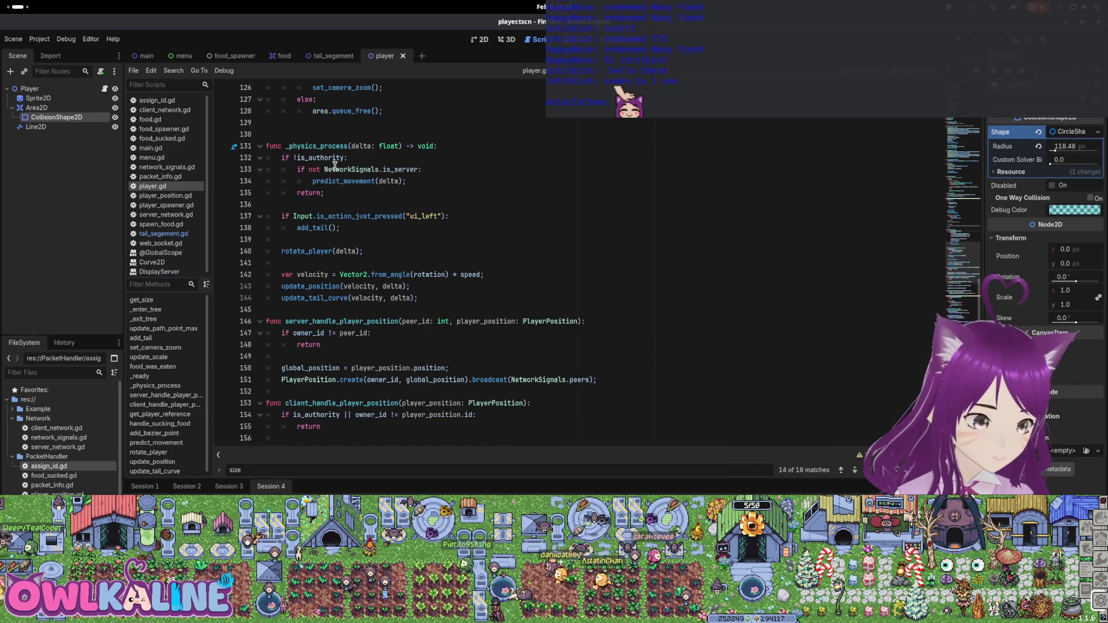
pyautogui.doubleClick(352, 182)
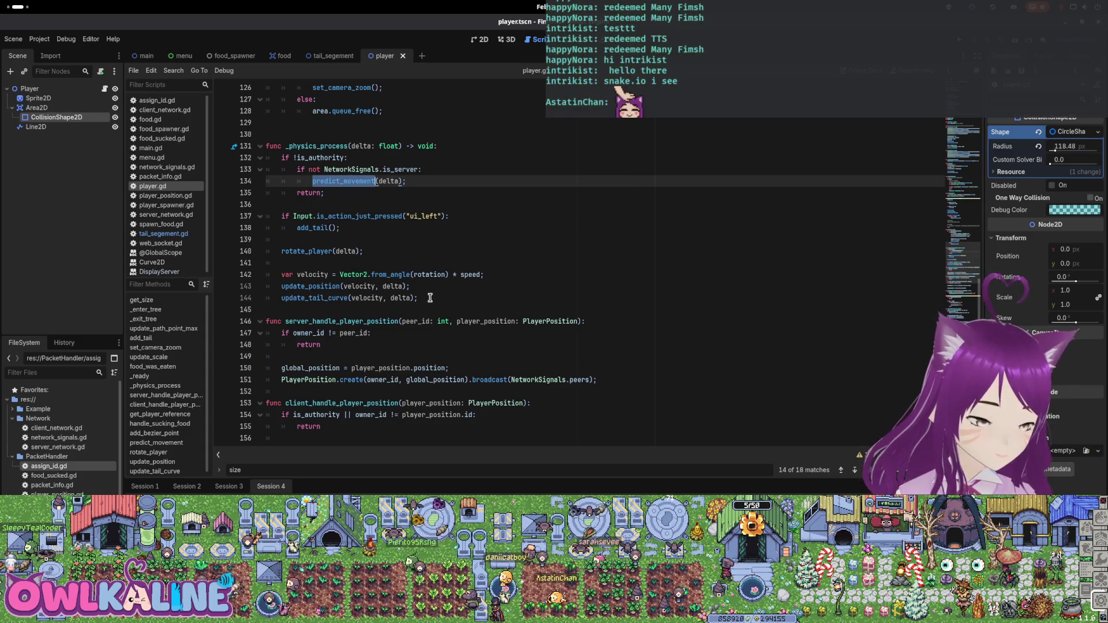
# Copy the update_tail_curve statement onto a new line after return in the non-authority branch
pyautogui.moveTo(416, 169); pyautogui.dragTo(316, 169)
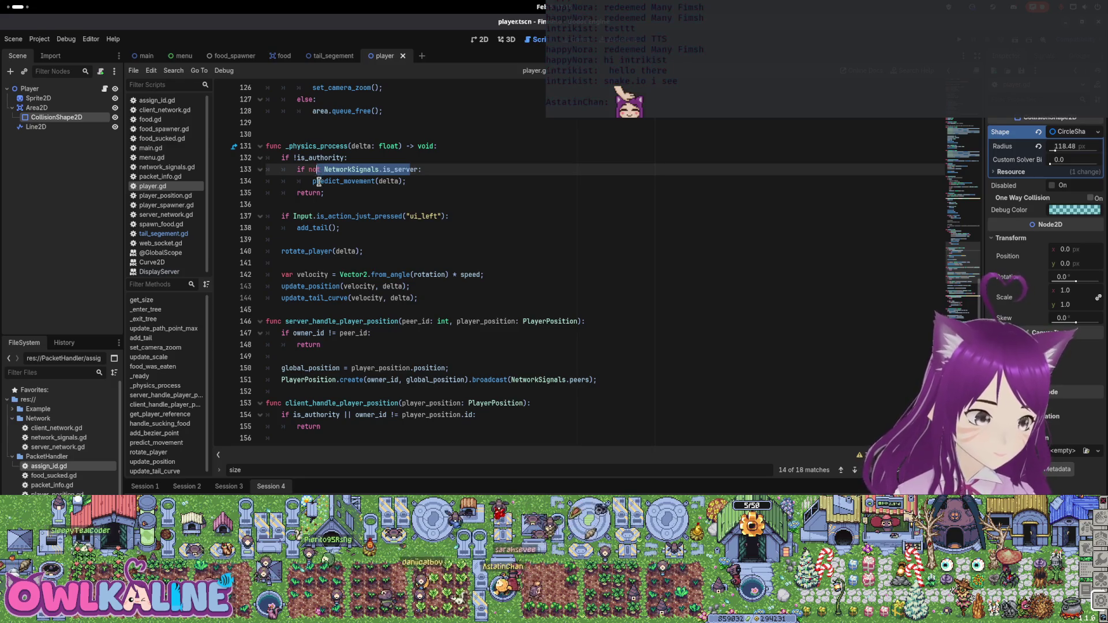
pyautogui.moveTo(417, 298); pyautogui.dragTo(281, 298)
pyautogui.hotkey('ctrl', 'c')
pyautogui.click(351, 192)
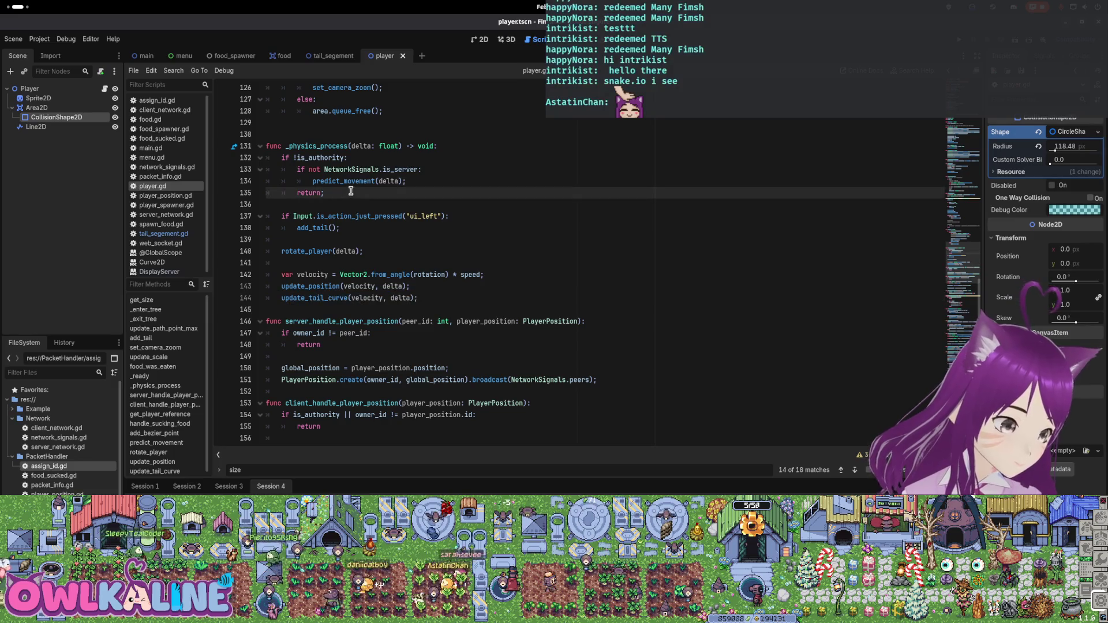
pyautogui.press('Return')
pyautogui.hotkey('ctrl', 'v')
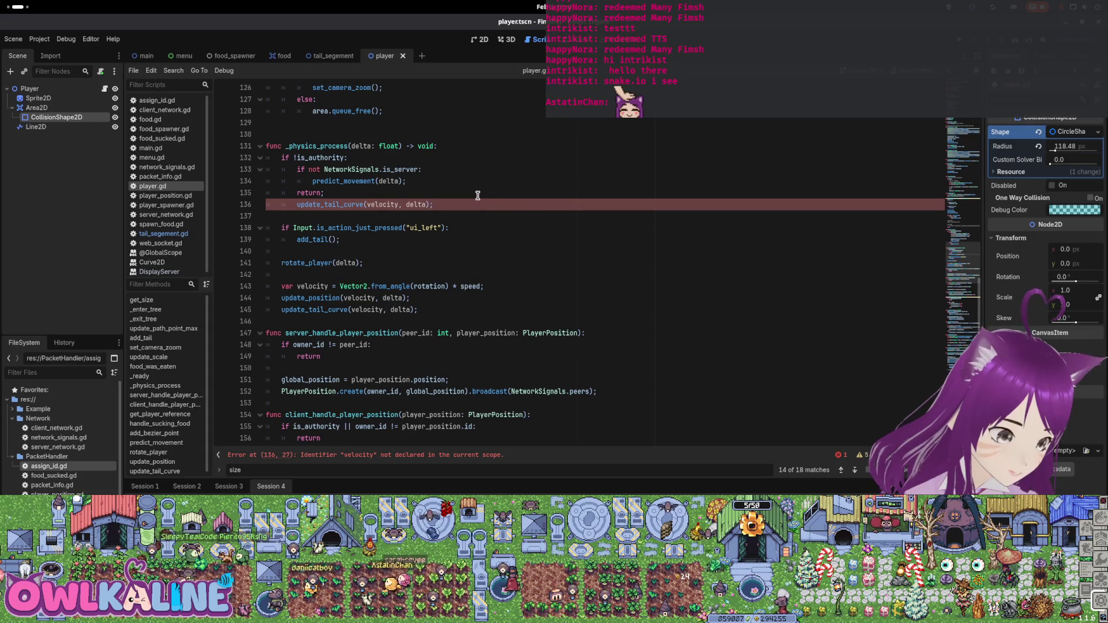
# Paste the velocity declaration above it and move return below update_tail_curve
pyautogui.moveTo(483, 287); pyautogui.dragTo(282, 286)
pyautogui.click(347, 193)
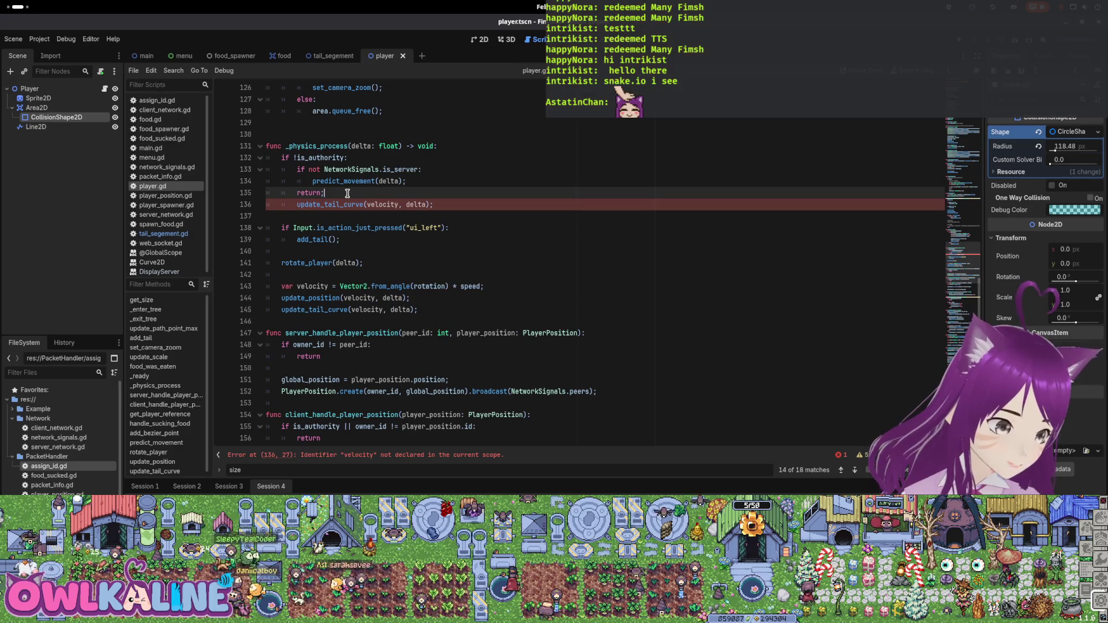
pyautogui.press('Up')
pyautogui.press('Return')
pyautogui.hotkey('ctrl', 'v')
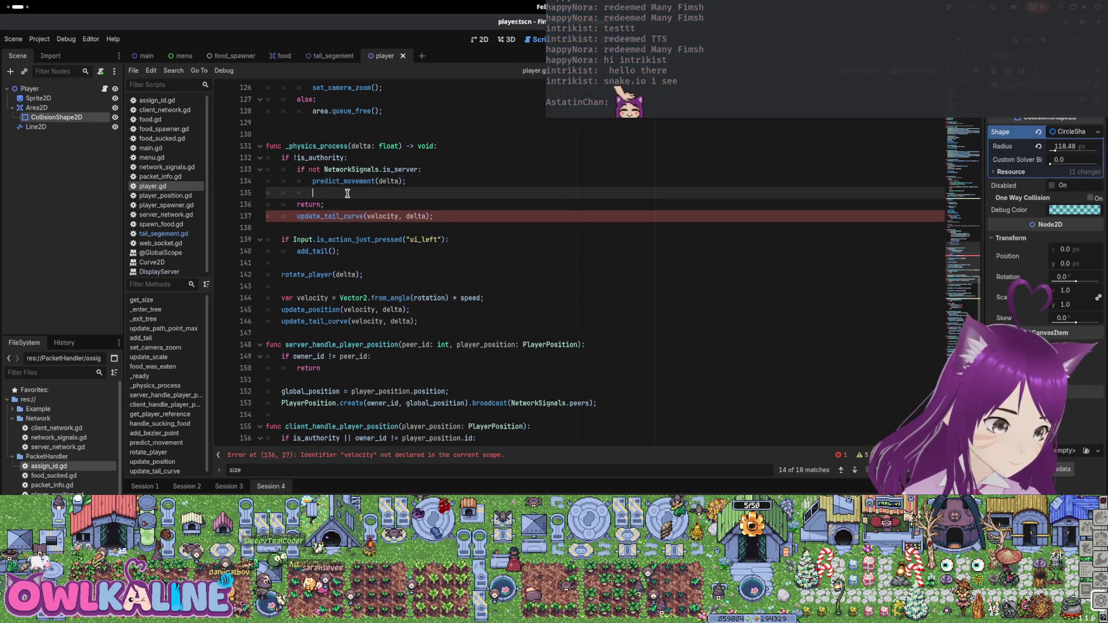
pyautogui.press('Down')
pyautogui.hotkey('alt', 'Down')
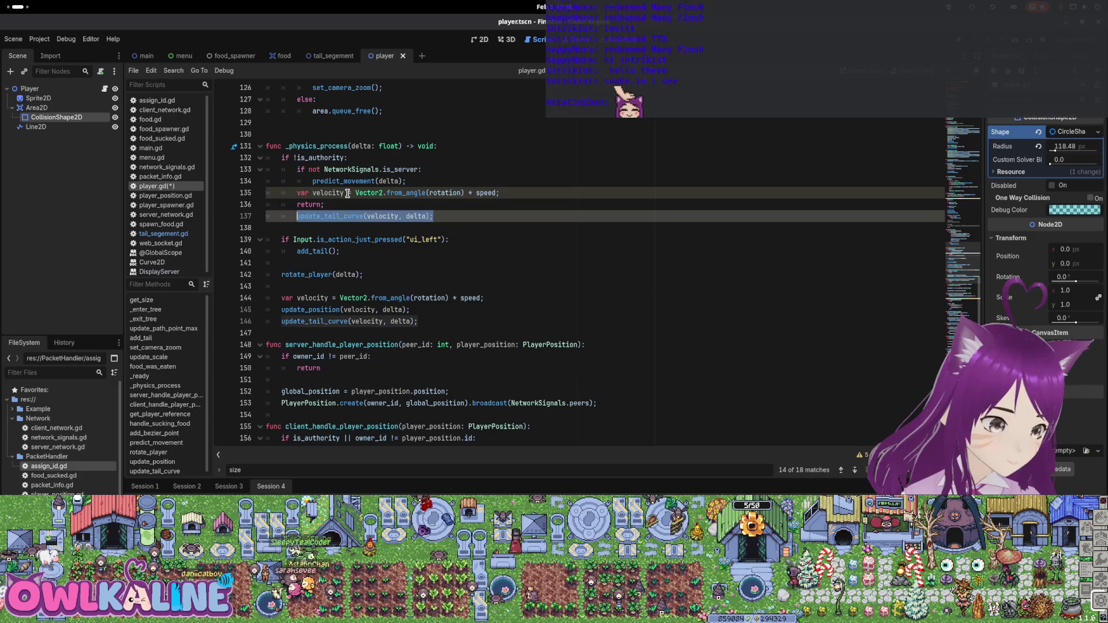
pyautogui.press('Return')
pyautogui.press('Up')
# Remove the leftover blank line, save player.gd, and run the game
pyautogui.click(502, 232)
pyautogui.press('BackSpace')
pyautogui.press('BackSpace')
pyautogui.press('BackSpace')
pyautogui.hotkey('ctrl', 's')
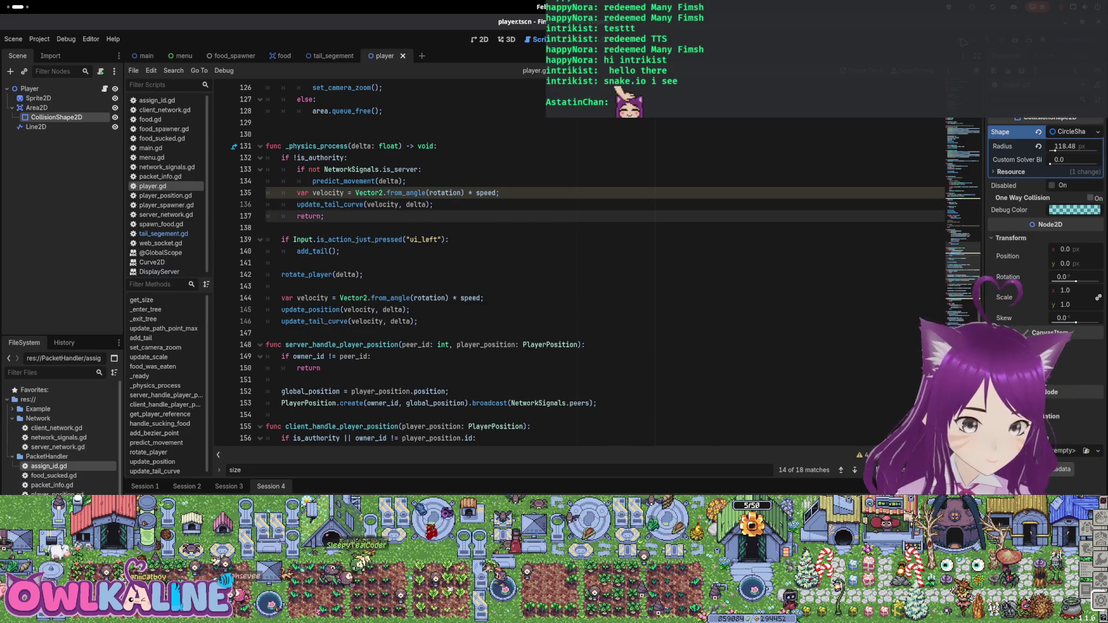
pyautogui.press('F5')
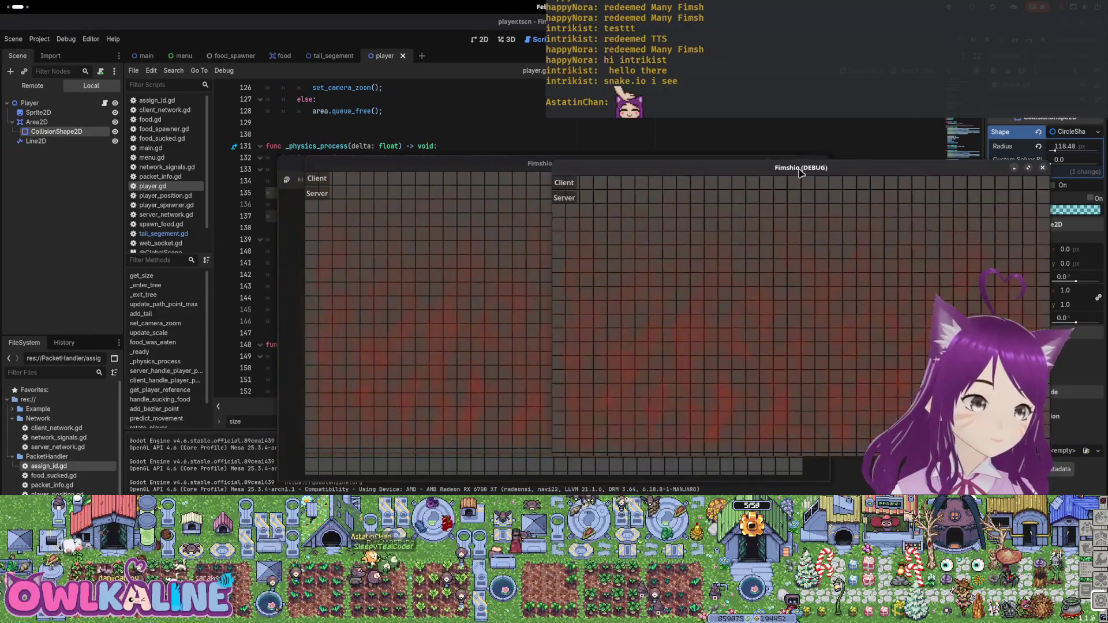
# Start a Client session in the Fimshio debug window, then stop the project with F8
pyautogui.click(317, 194)
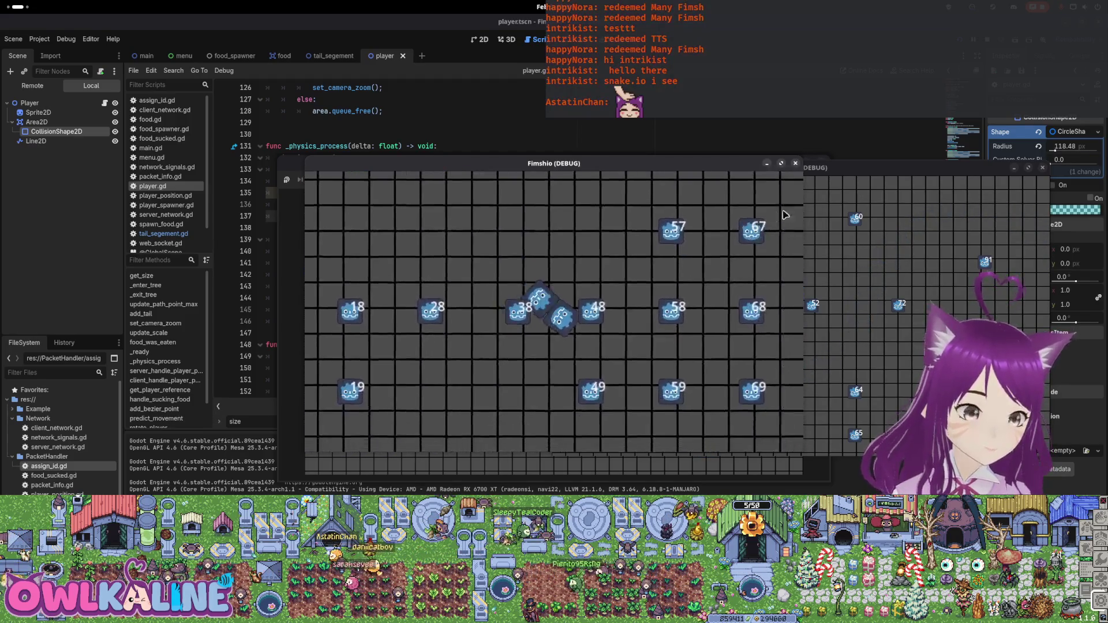
pyautogui.press('F8')
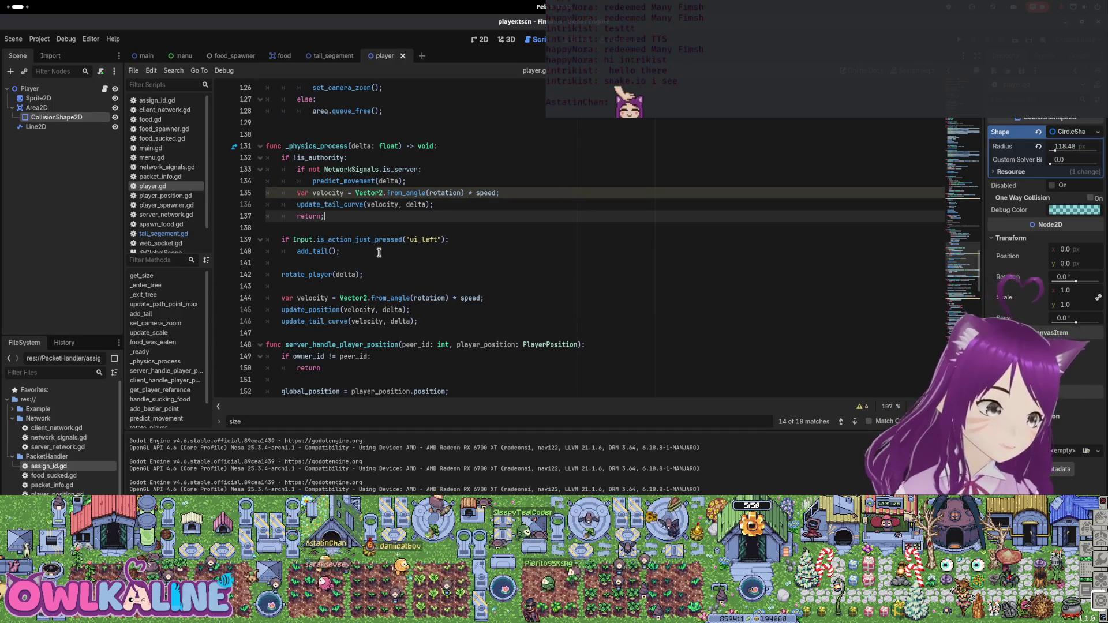
pyautogui.scroll(-2, 403, 272)
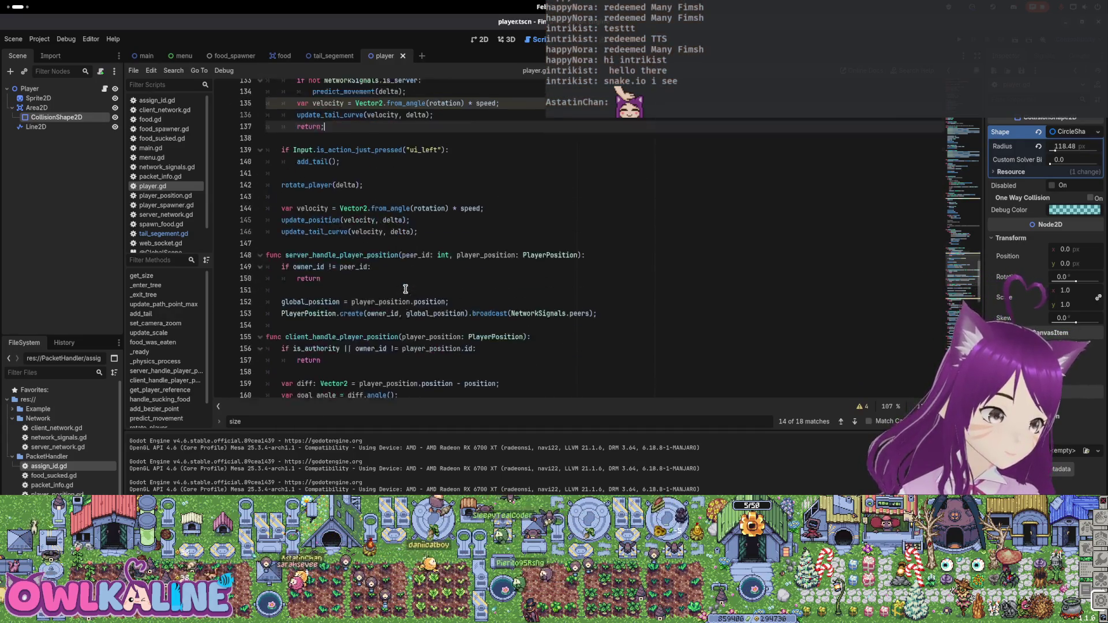
pyautogui.scroll(-10, 560, 303)
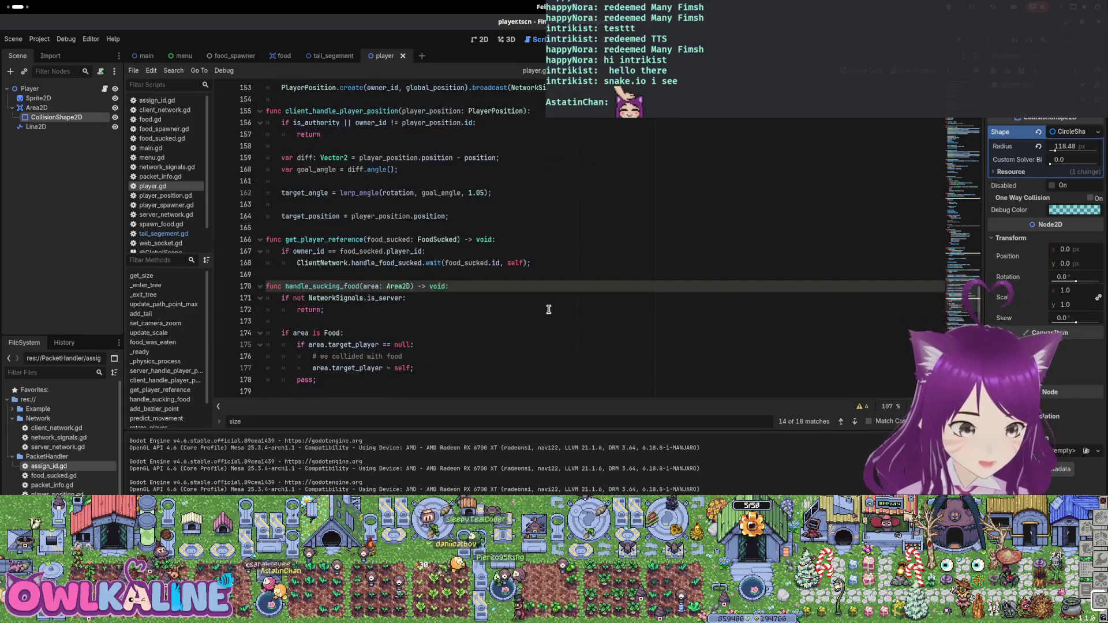
pyautogui.scroll(-11, 544, 312)
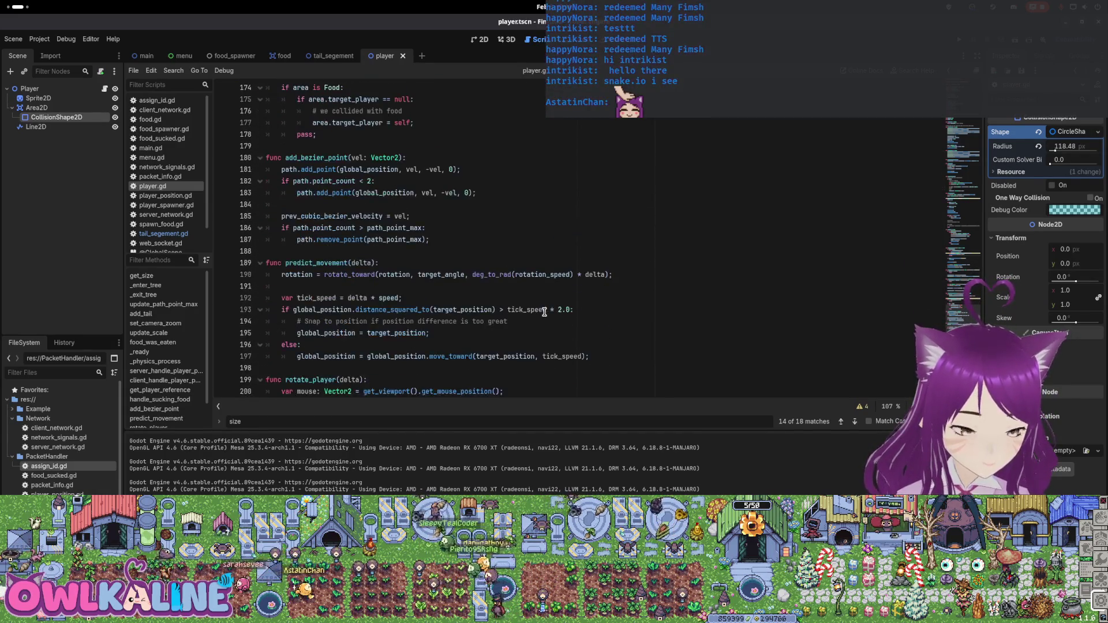
pyautogui.scroll(-2, 543, 313)
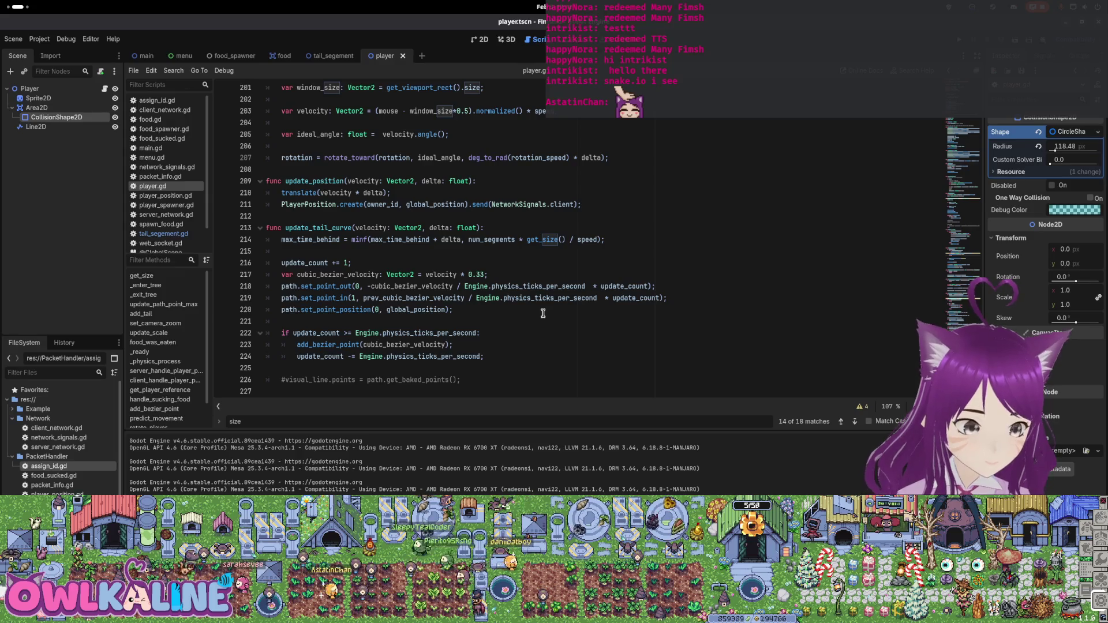
pyautogui.scroll(16, 543, 313)
pyautogui.scroll(-2, 446, 301)
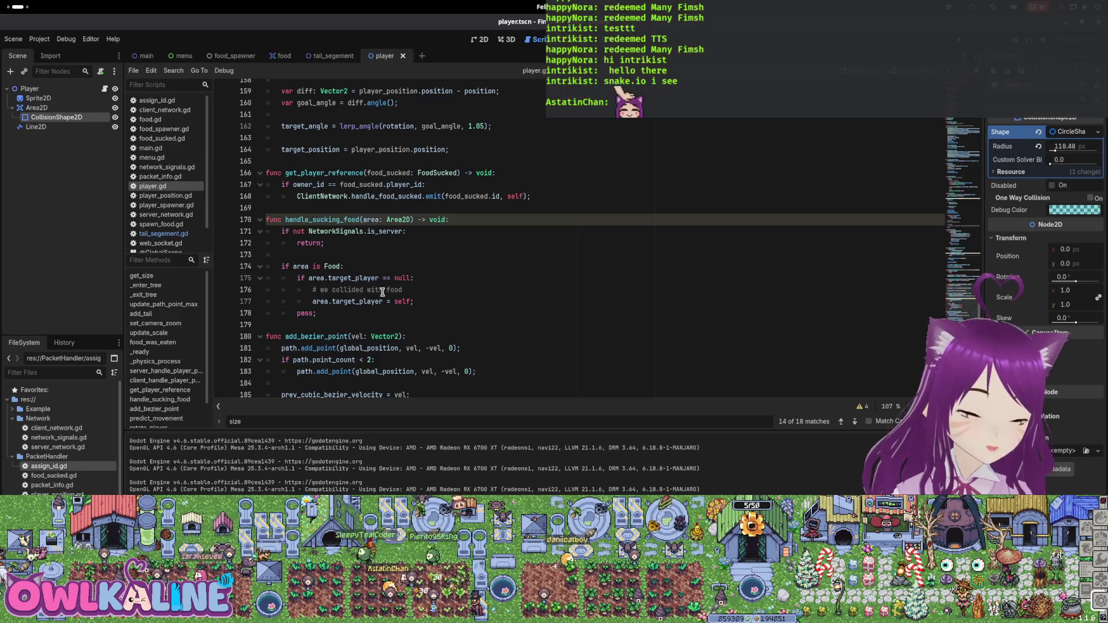
pyautogui.scroll(-2, 383, 282)
pyautogui.scroll(5, 389, 282)
pyautogui.scroll(-6, 398, 281)
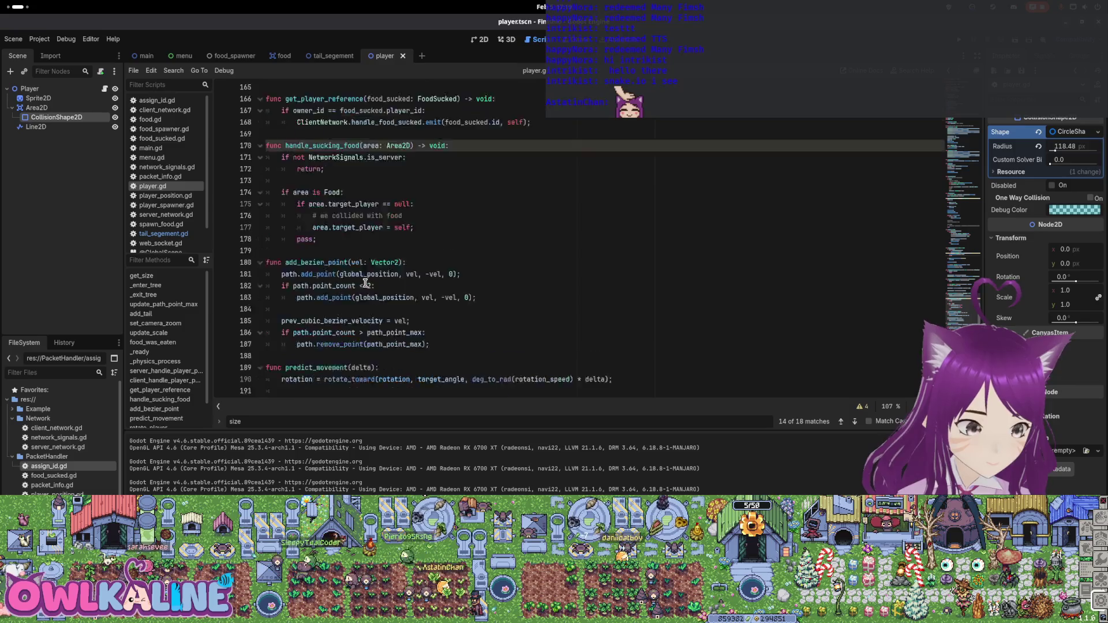
pyautogui.scroll(15, 365, 283)
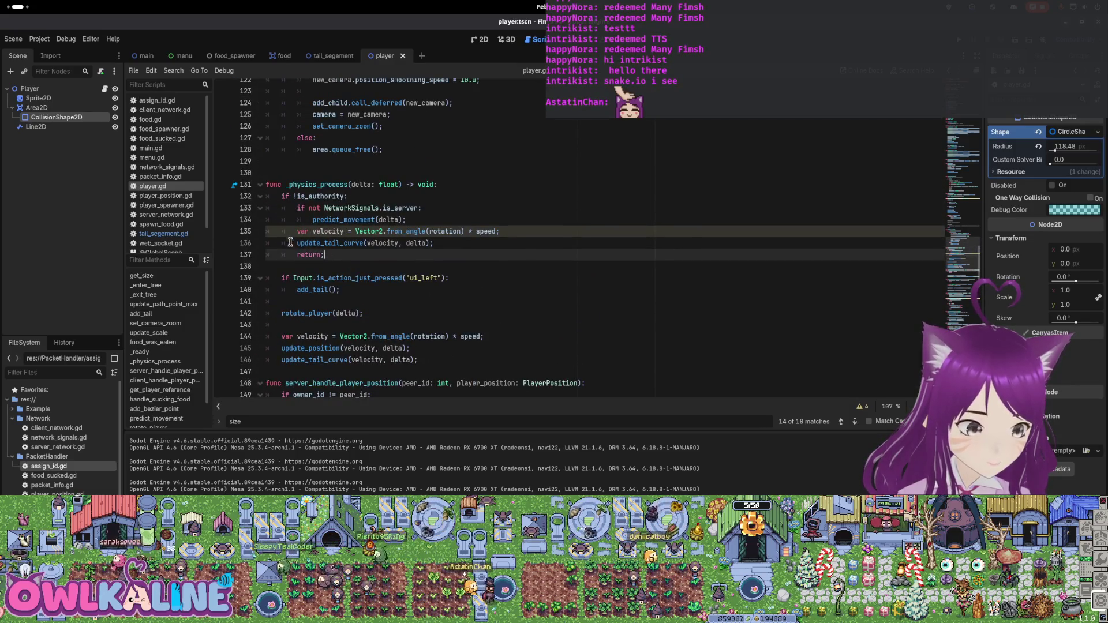
pyautogui.click(291, 231)
# Comment out the velocity and update_tail_curve lines 135–136
pyautogui.write('#')
pyautogui.press('Down')
pyautogui.write('#')
pyautogui.click(510, 197)
# Delete the commented-out lines 110–114 and the stray pass in food_was_eaten
pyautogui.scroll(3, 514, 251)
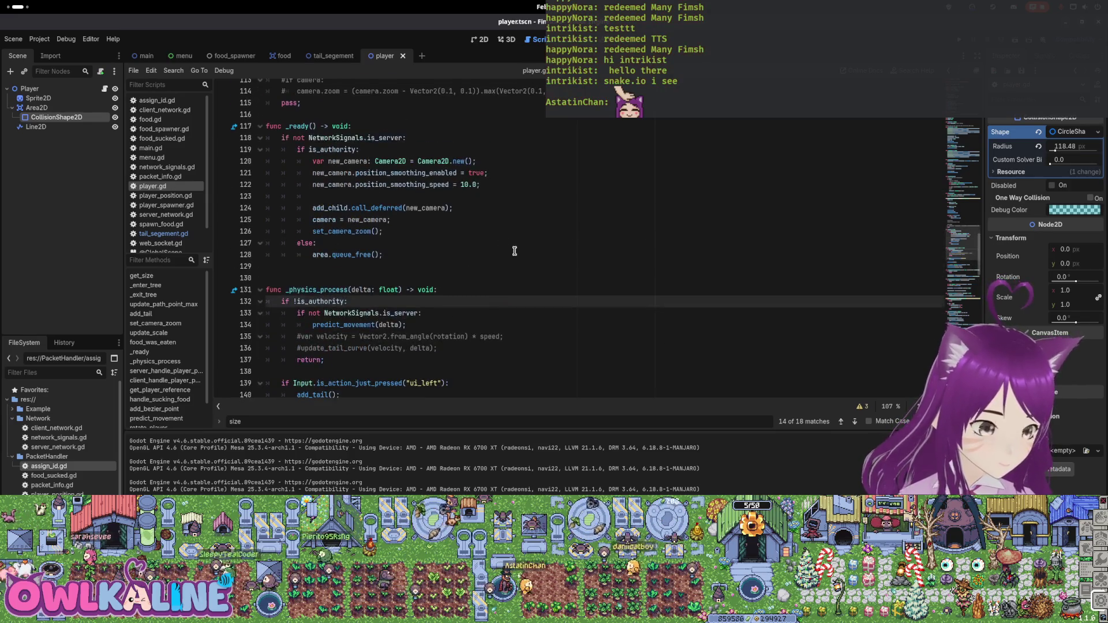
pyautogui.scroll(7, 511, 260)
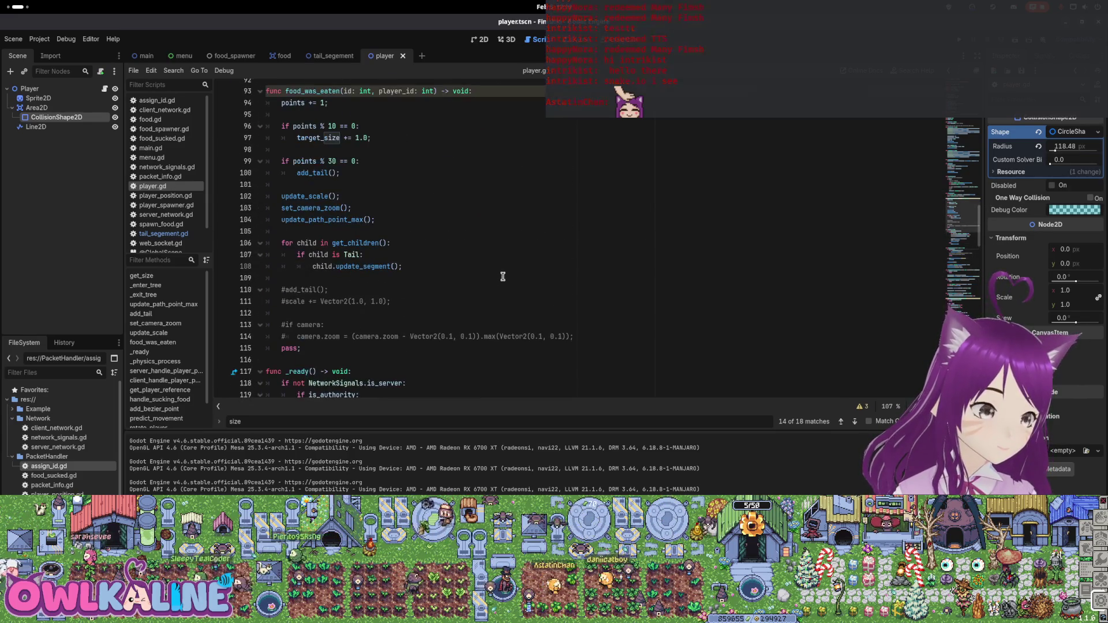
pyautogui.moveTo(577, 337)
pyautogui.mouseDown()
pyautogui.moveTo(272, 314)
pyautogui.moveTo(267, 288)
pyautogui.mouseUp()
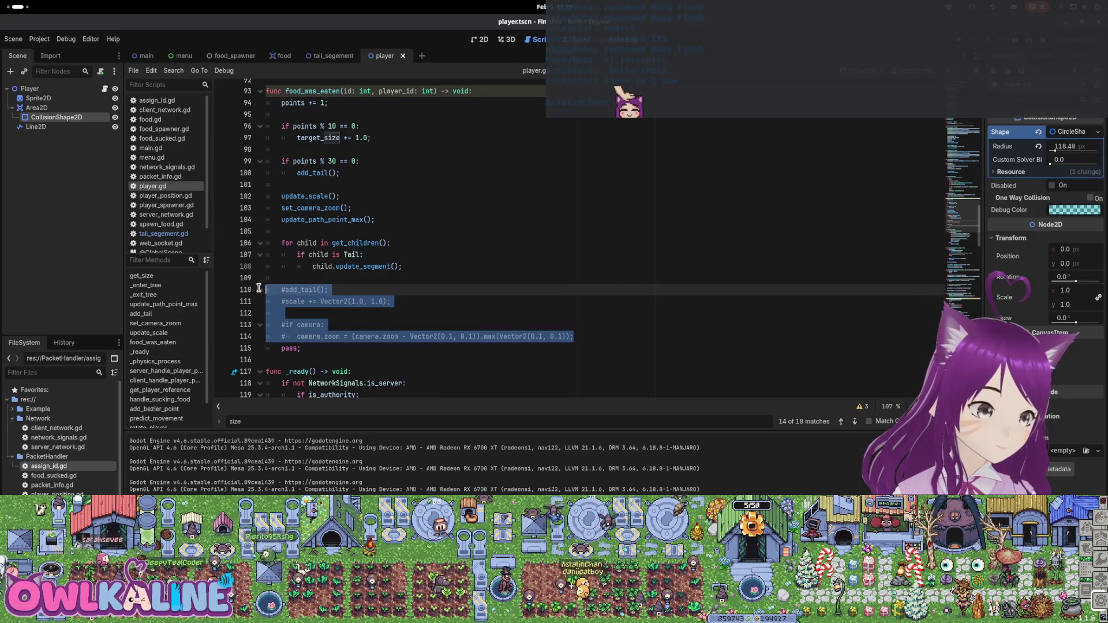
pyautogui.press('BackSpace')
pyautogui.press('BackSpace')
pyautogui.press('BackSpace')
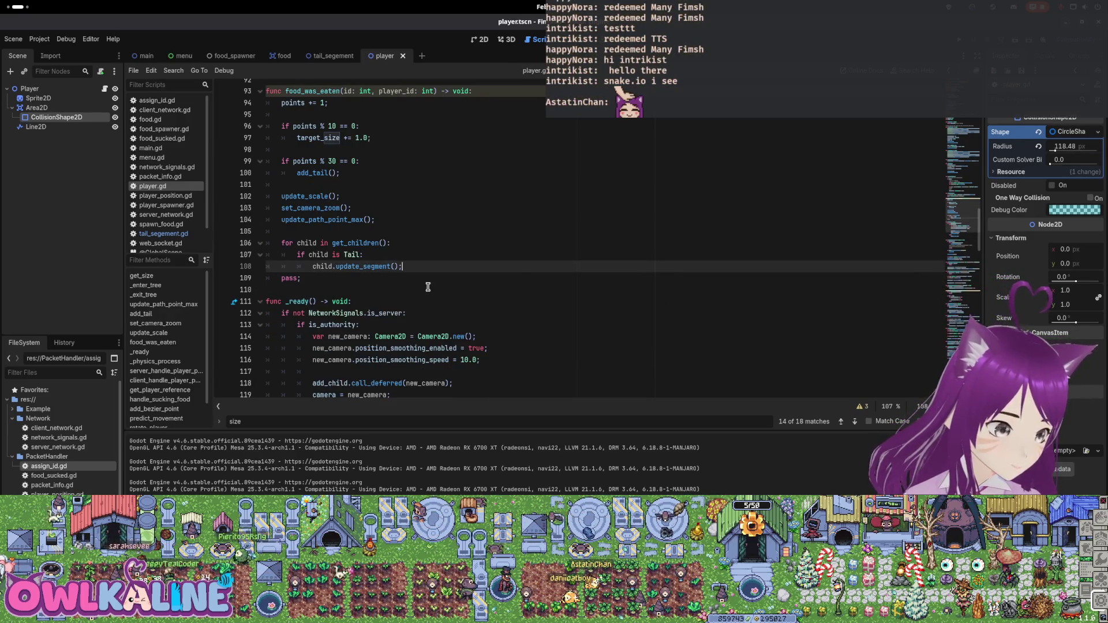
pyautogui.hotkey('shift', 'Down')
pyautogui.press('BackSpace')
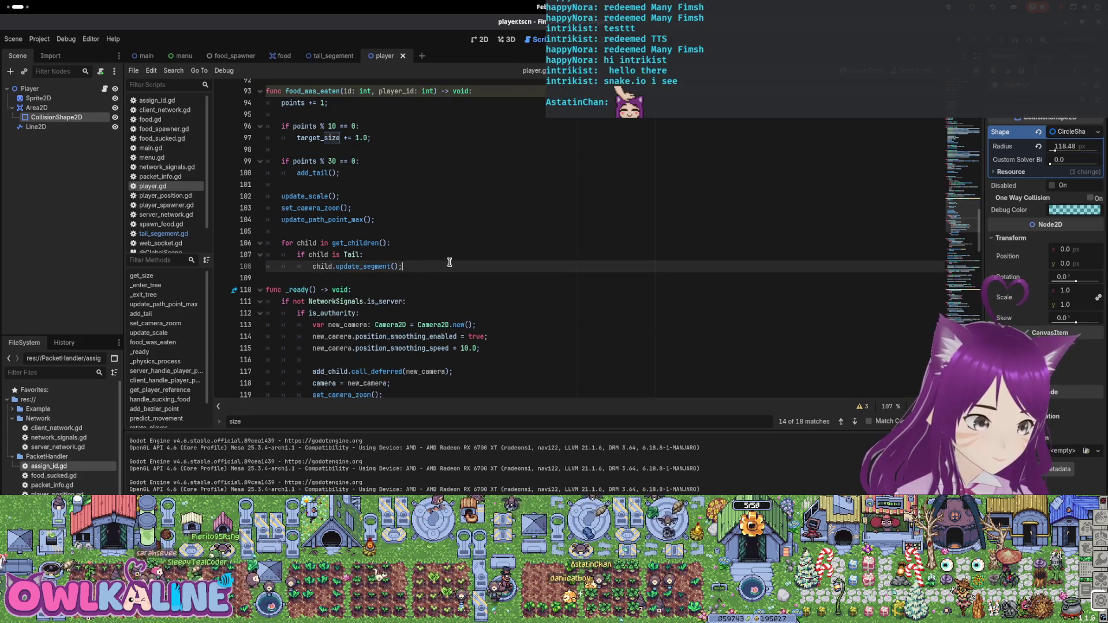
# Delete the #1280.0 and #32.0 comment lines in set_camera_zoom
pyautogui.scroll(2, 500, 262)
pyautogui.scroll(7, 440, 263)
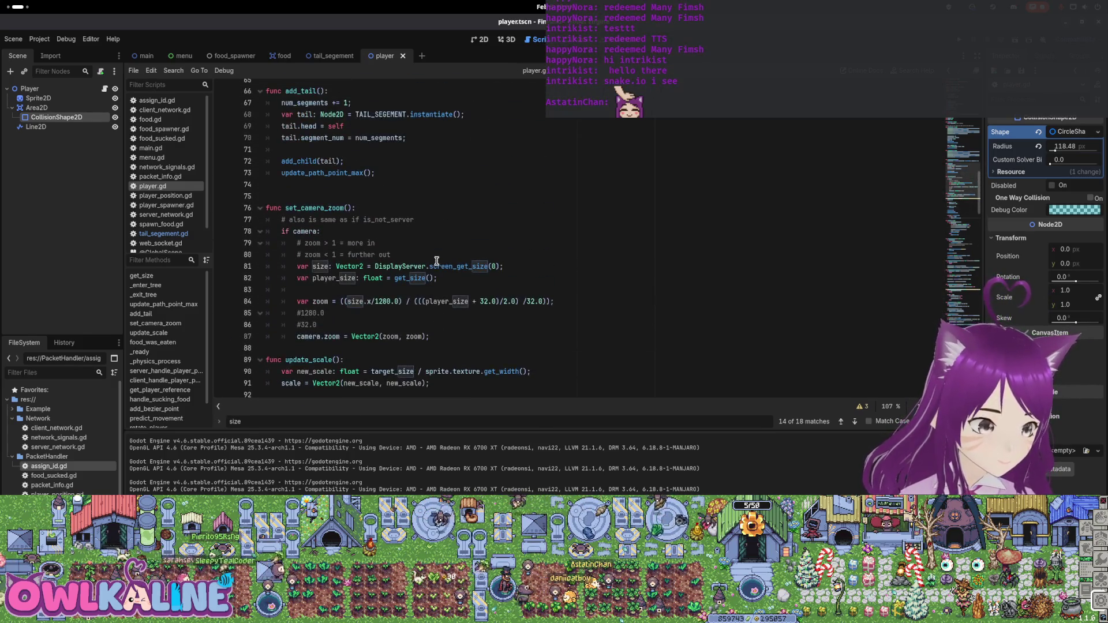
pyautogui.scroll(2, 381, 300)
pyautogui.scroll(-3, 347, 309)
pyautogui.scroll(1, 319, 316)
pyautogui.hotkey('shift', 'Down')
pyautogui.hotkey('shift', 'Down')
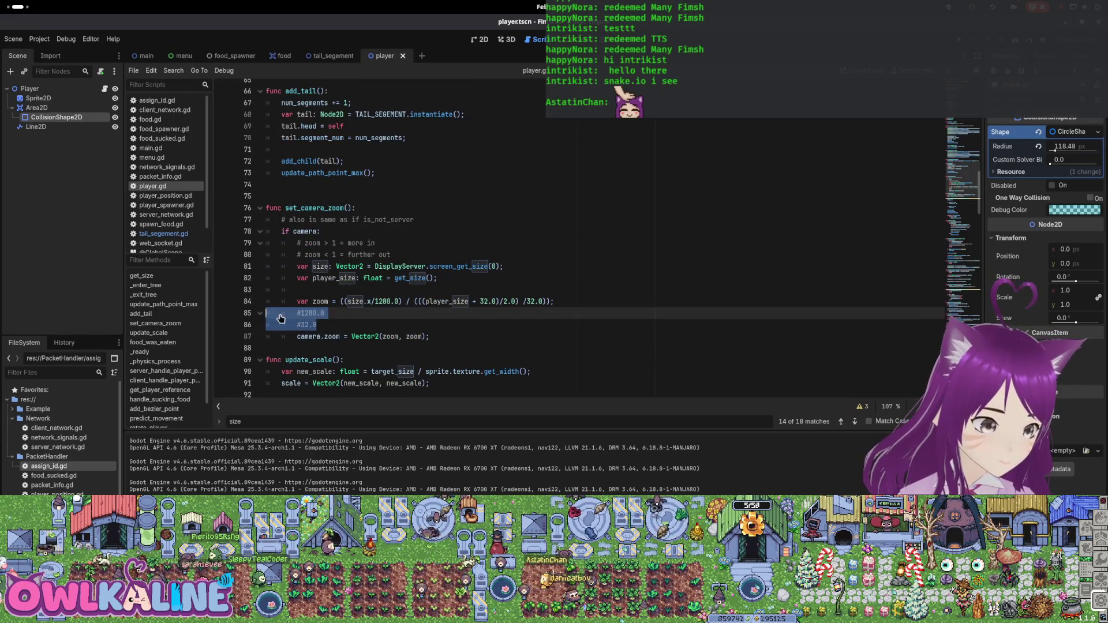
pyautogui.press('BackSpace')
pyautogui.press('Up')
pyautogui.press('Up')
pyautogui.press('Up')
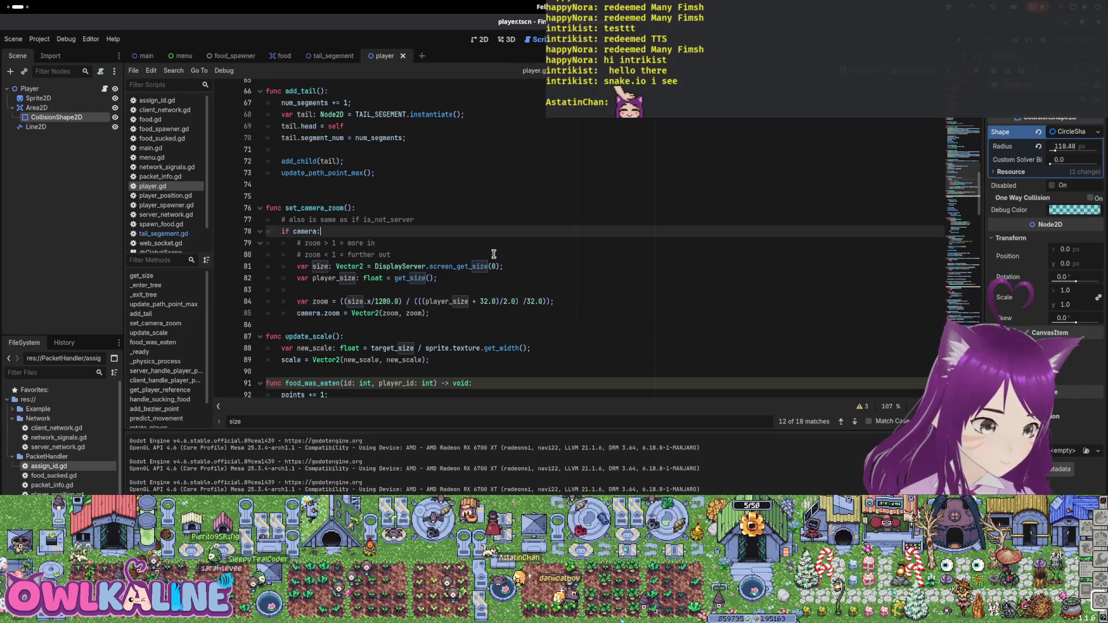
pyautogui.scroll(1, 439, 286)
pyautogui.scroll(-2, 439, 285)
pyautogui.click(483, 253)
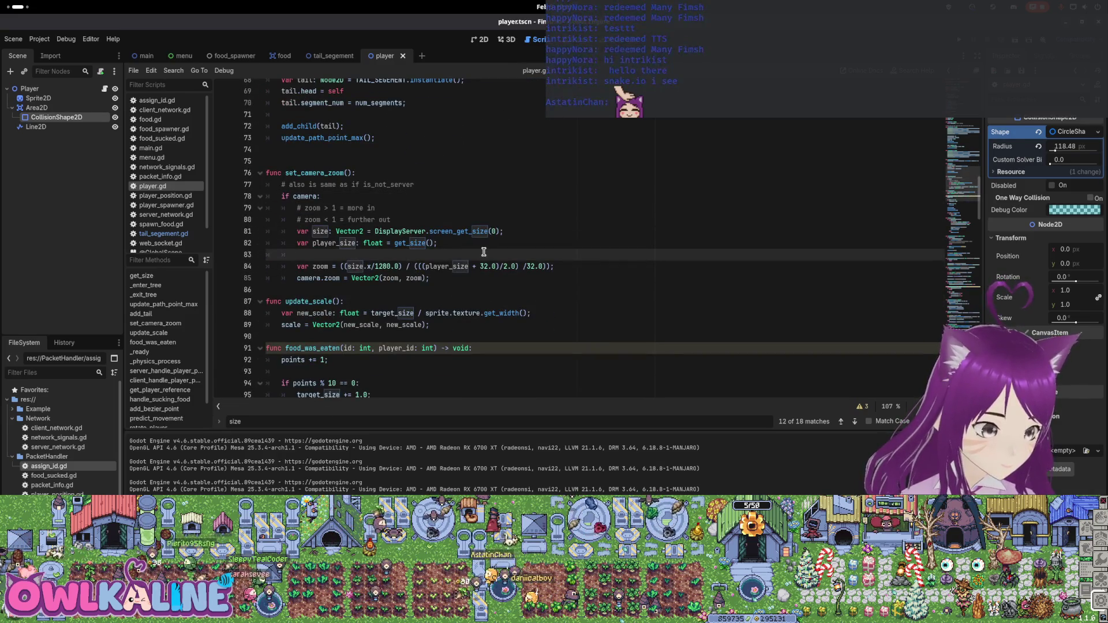
# Declare var min_zoom_offset = 32.0 and use it in place of 32.0 in the zoom formula
pyautogui.press('Return')
pyautogui.write('var min_')
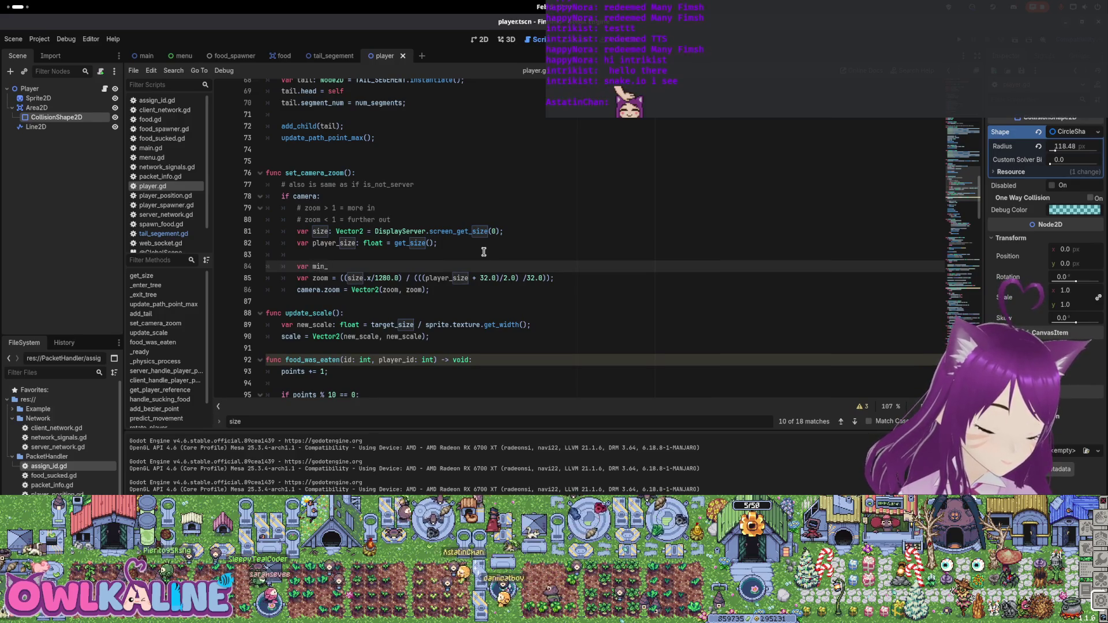
pyautogui.write('zoom_offset =')
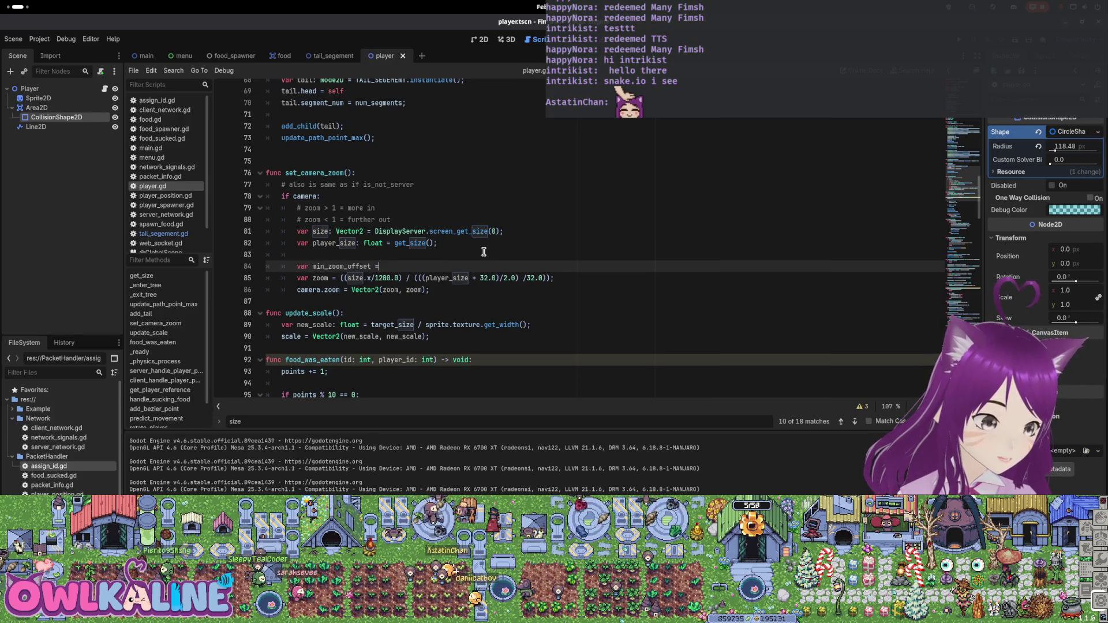
pyautogui.write('32.0;')
pyautogui.press('Down')
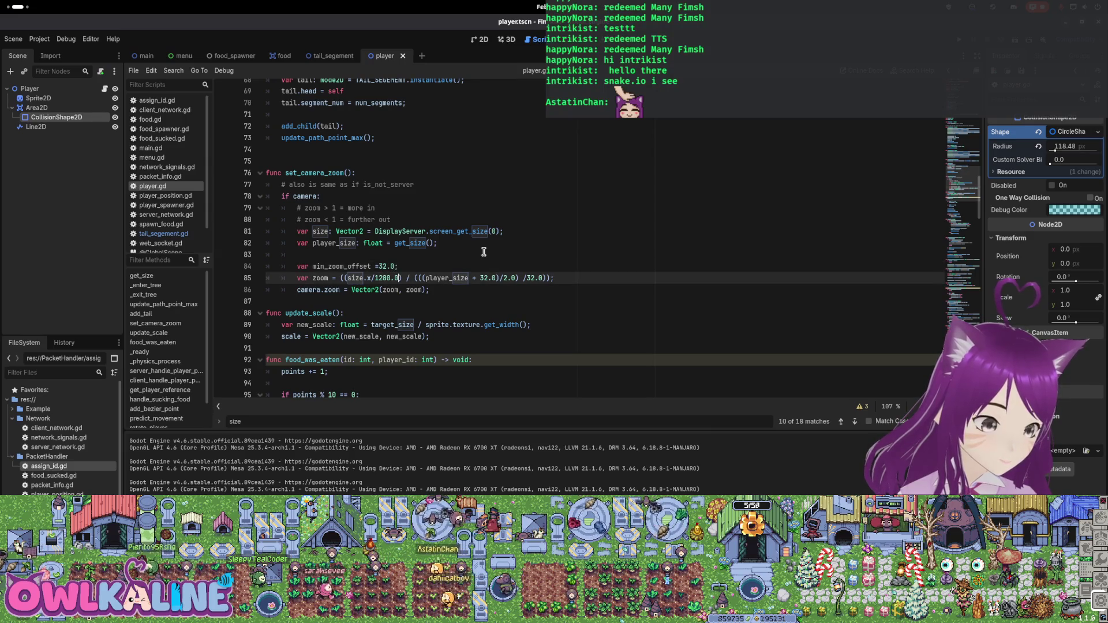
pyautogui.hotkey('ctrl', 'Right')
pyautogui.hotkey('ctrl', 'Right')
pyautogui.hotkey('ctrl', 'Right')
pyautogui.hotkey('ctrl', 'shift', 'Right')
pyautogui.write('min_')
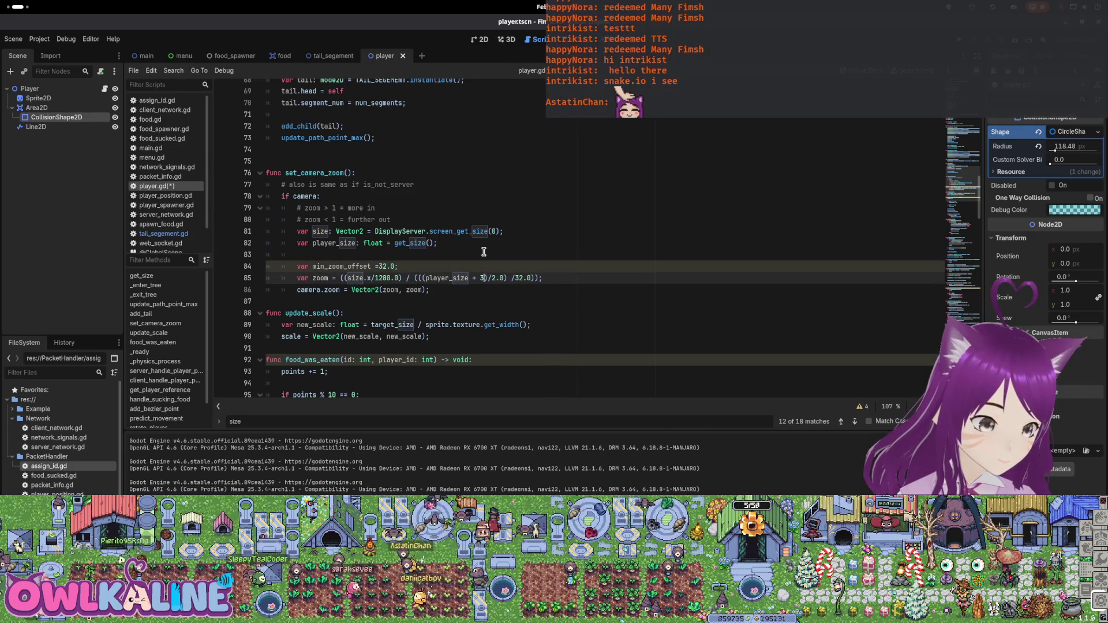
pyautogui.write('zoom')
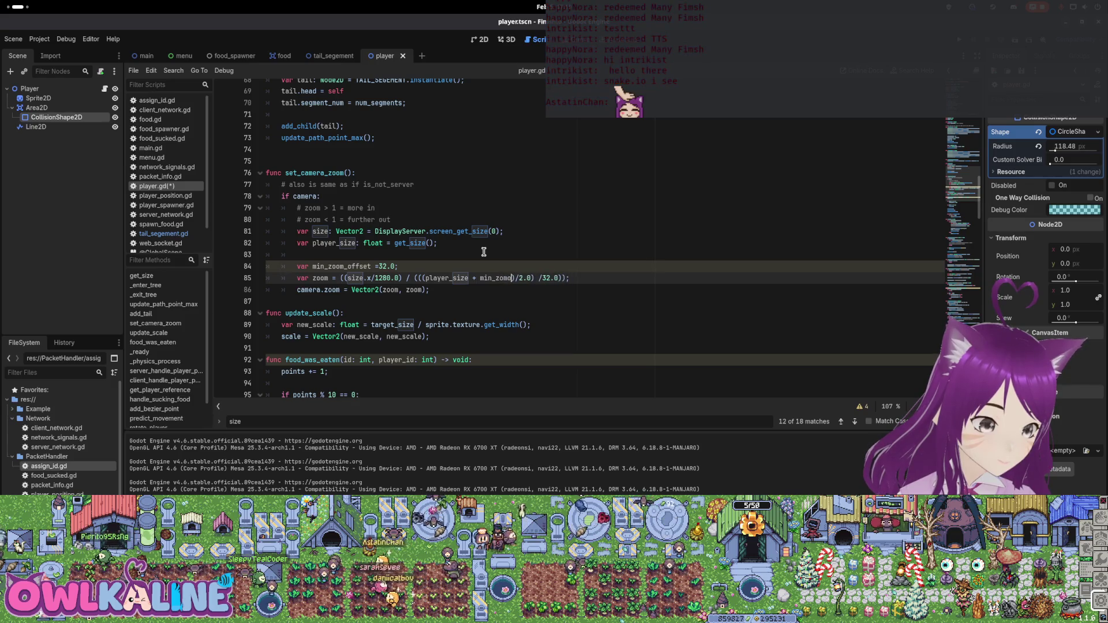
pyautogui.write('_offset')
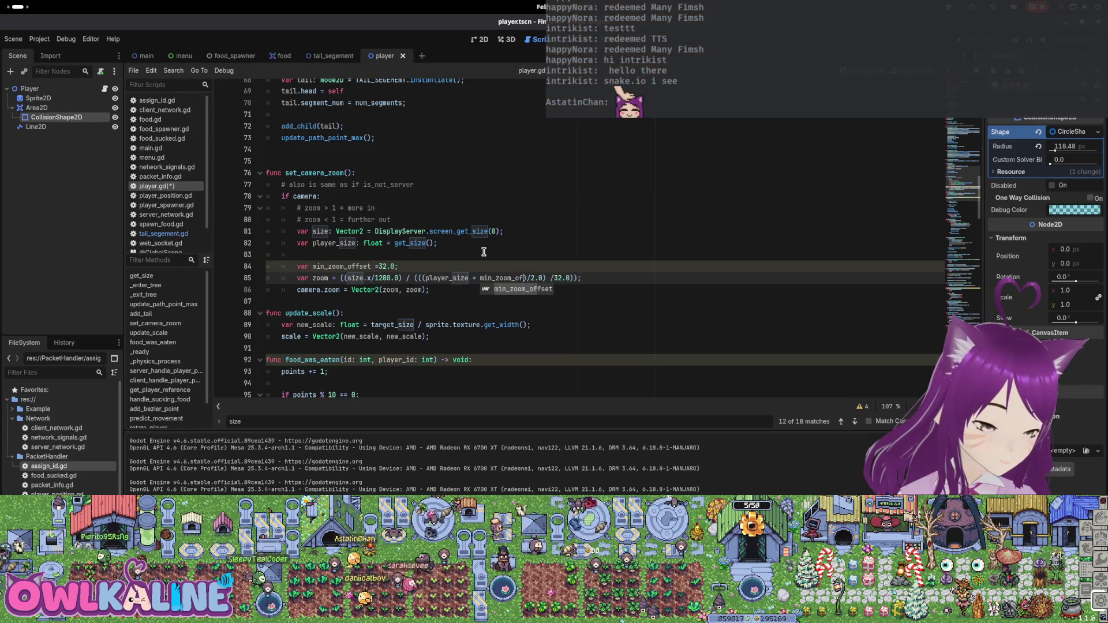
# Add a float zoom_scale_rate_shrinker variable below min_zoom_offset
pyautogui.press('Up')
pyautogui.press('End')
pyautogui.press('Return')
pyautogui.write('var ')
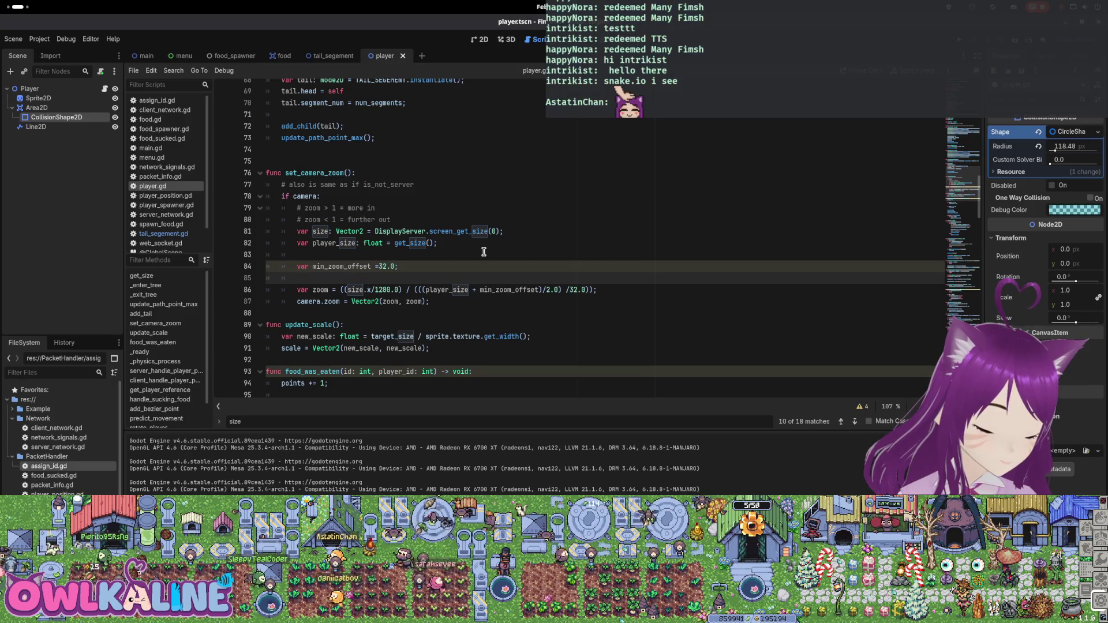
pyautogui.write('zoom_scale')
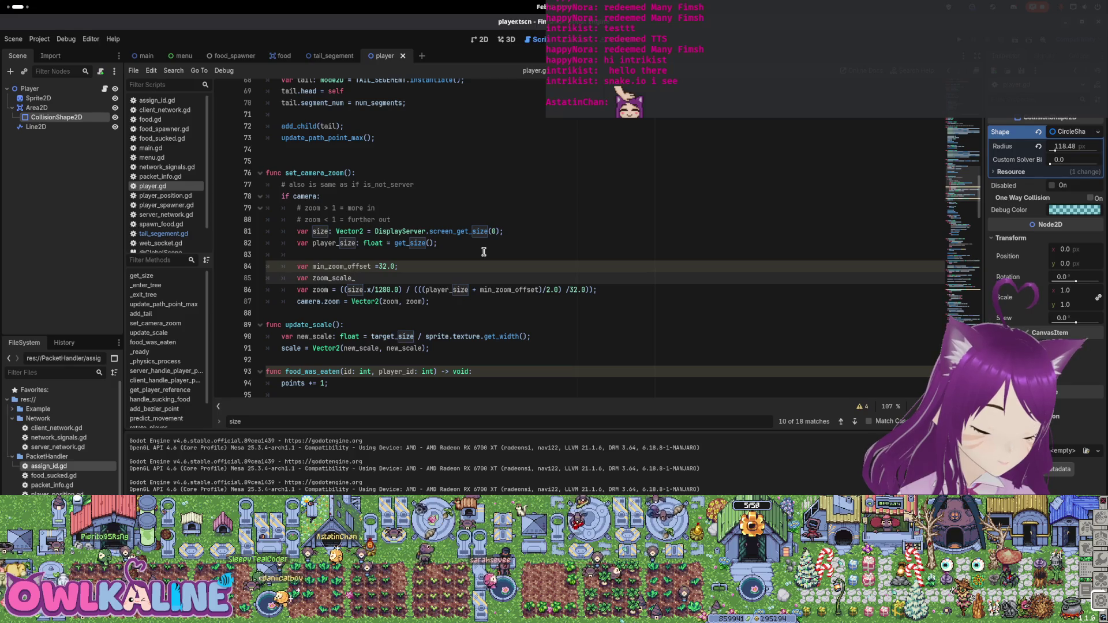
pyautogui.write('_rate')
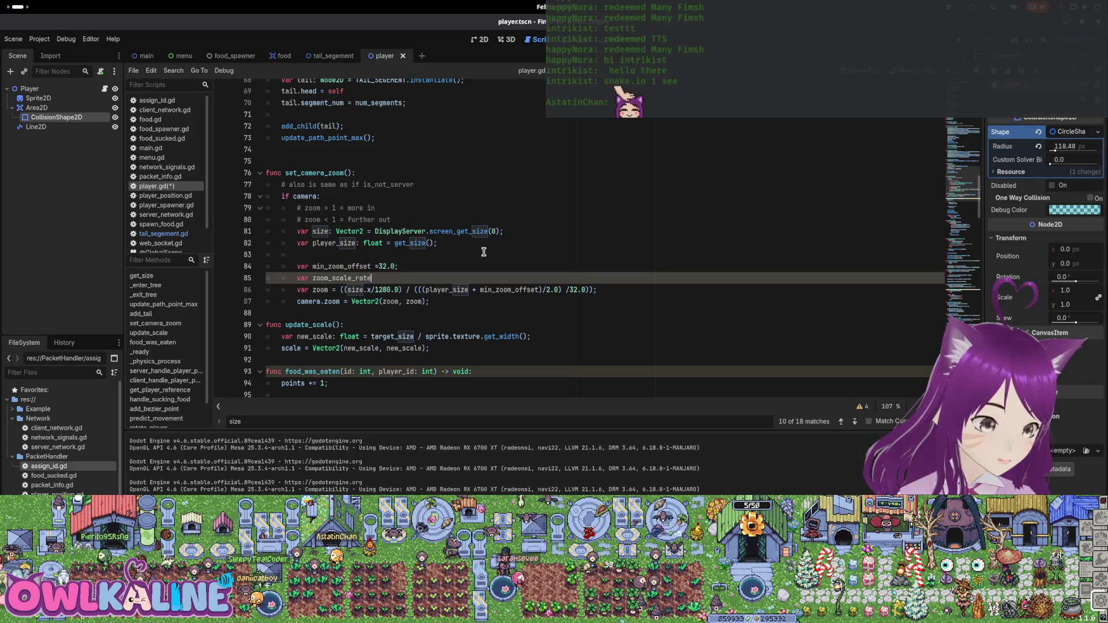
pyautogui.write('_shrinker: floa')
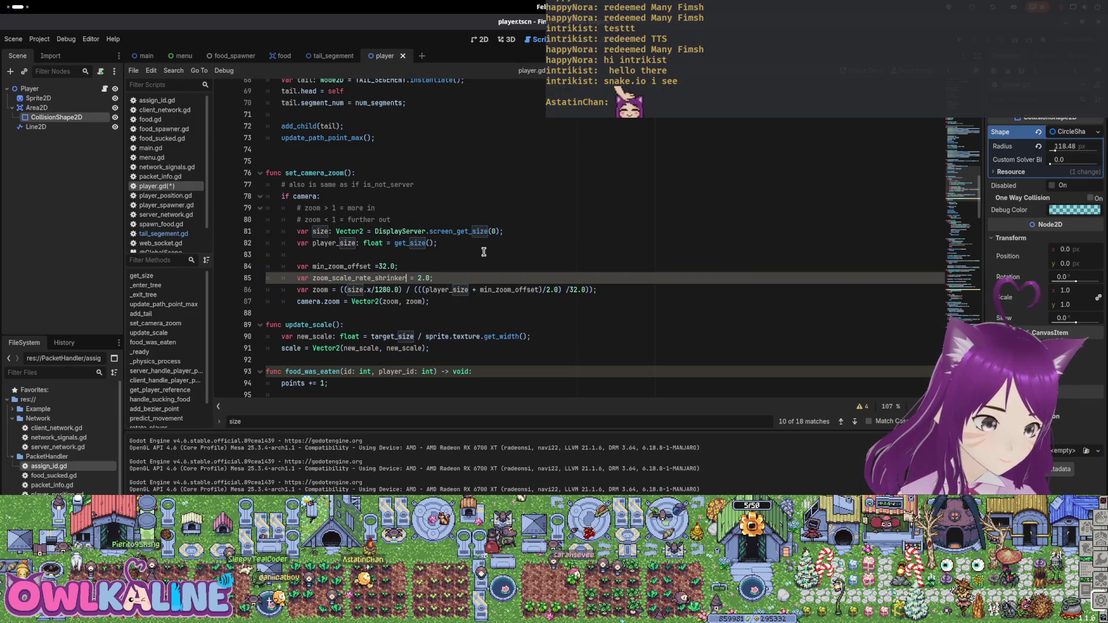
pyautogui.write('t')
pyautogui.press('Escape')
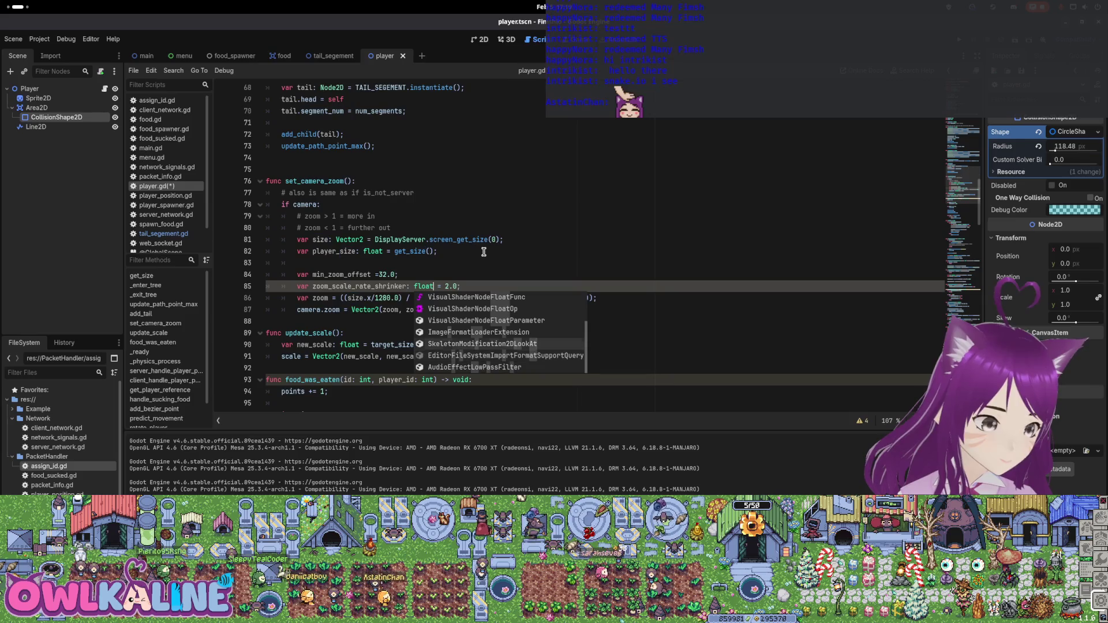
pyautogui.press('Escape')
pyautogui.press('Up')
pyautogui.press('Down')
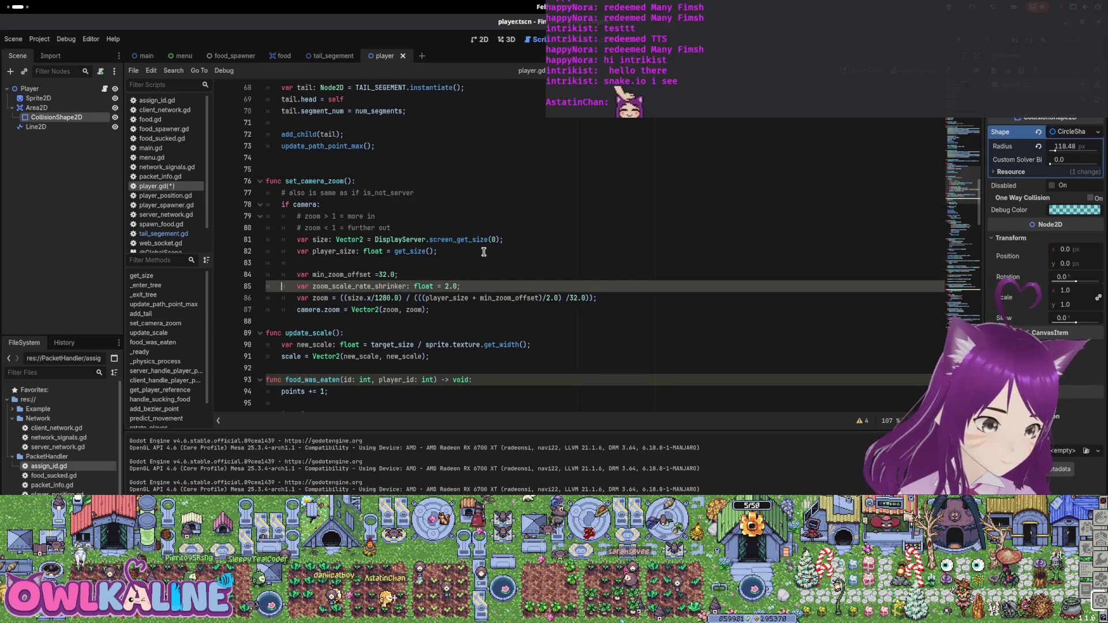
# Edit the zoom variable lines and formula to use zoom_scale_rate_shrinker instead of 2.0
pyautogui.press('Up')
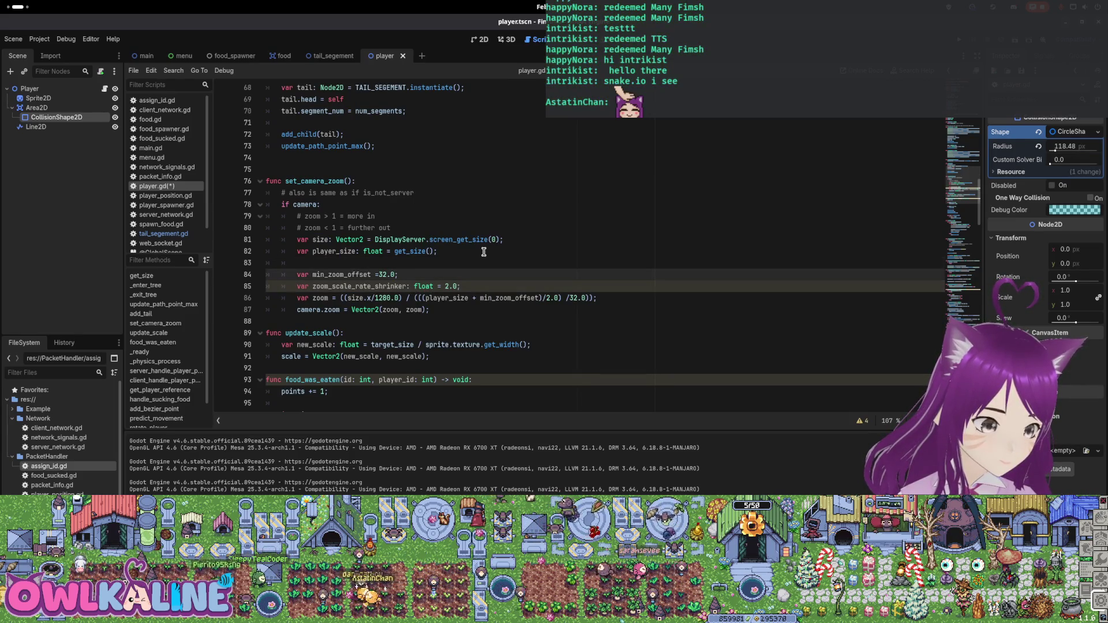
pyautogui.press('Down')
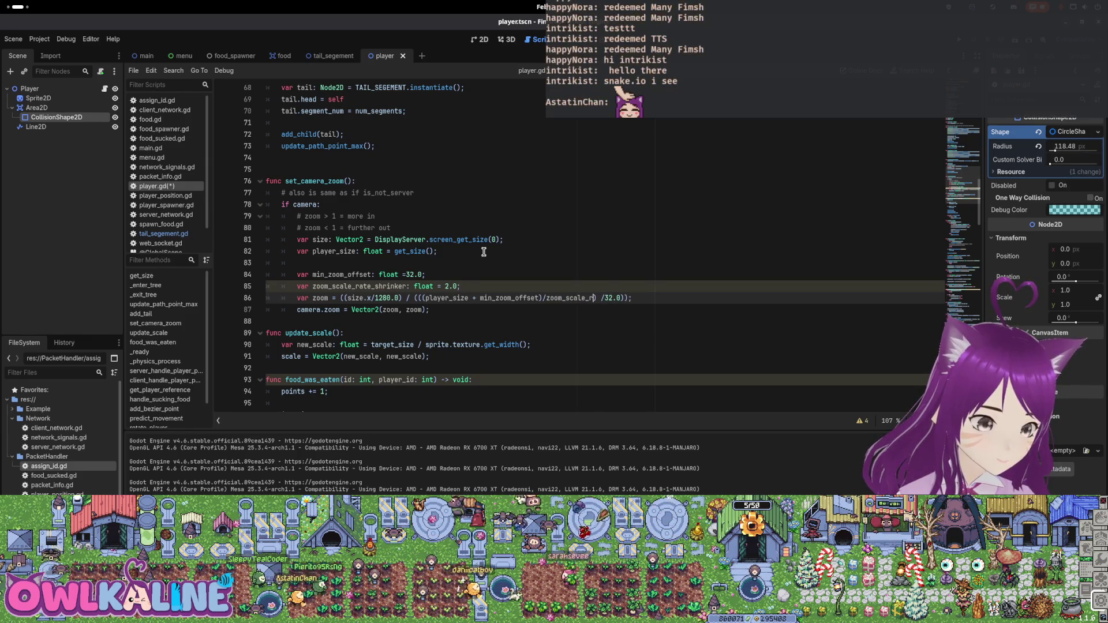
pyautogui.write('ate_shrinke')
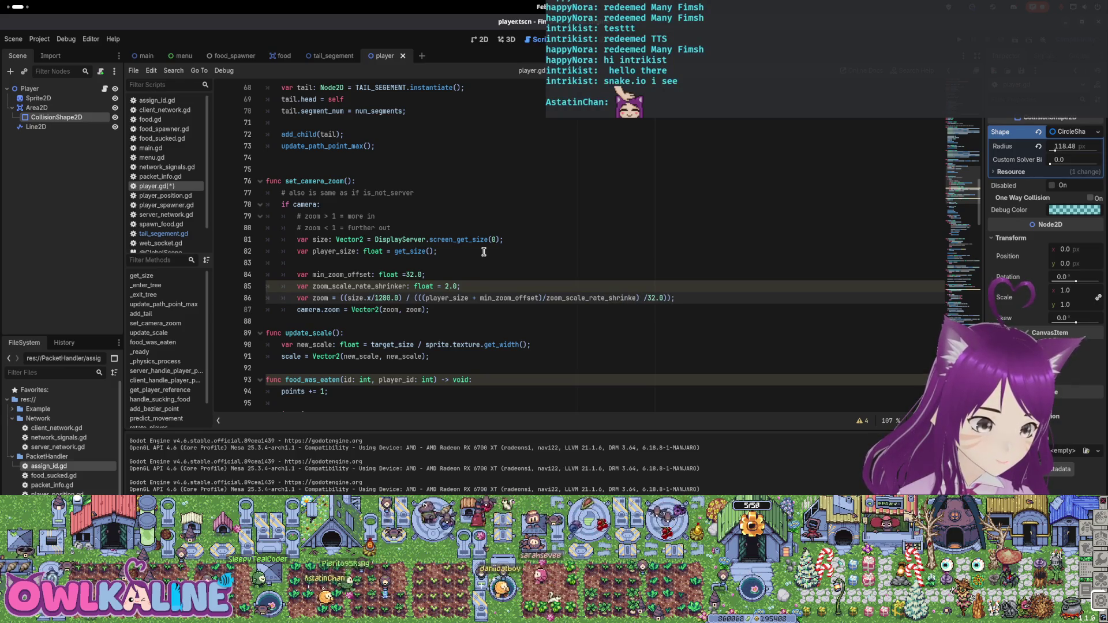
pyautogui.press('Up')
pyautogui.press('Up')
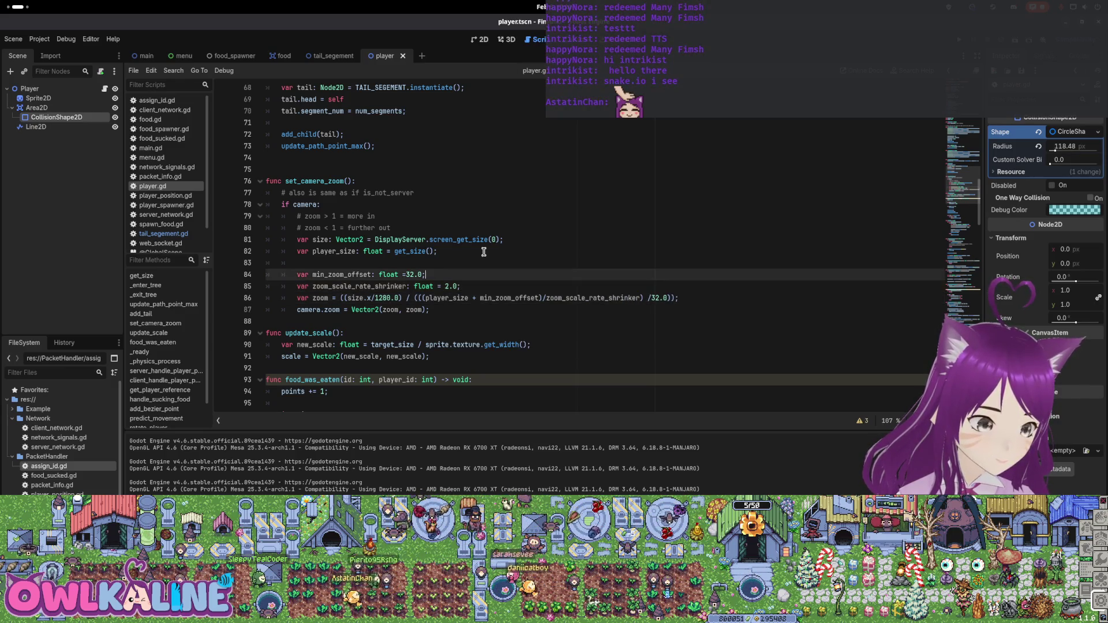
pyautogui.press('Return')
pyautogui.press('Return')
pyautogui.press('Up')
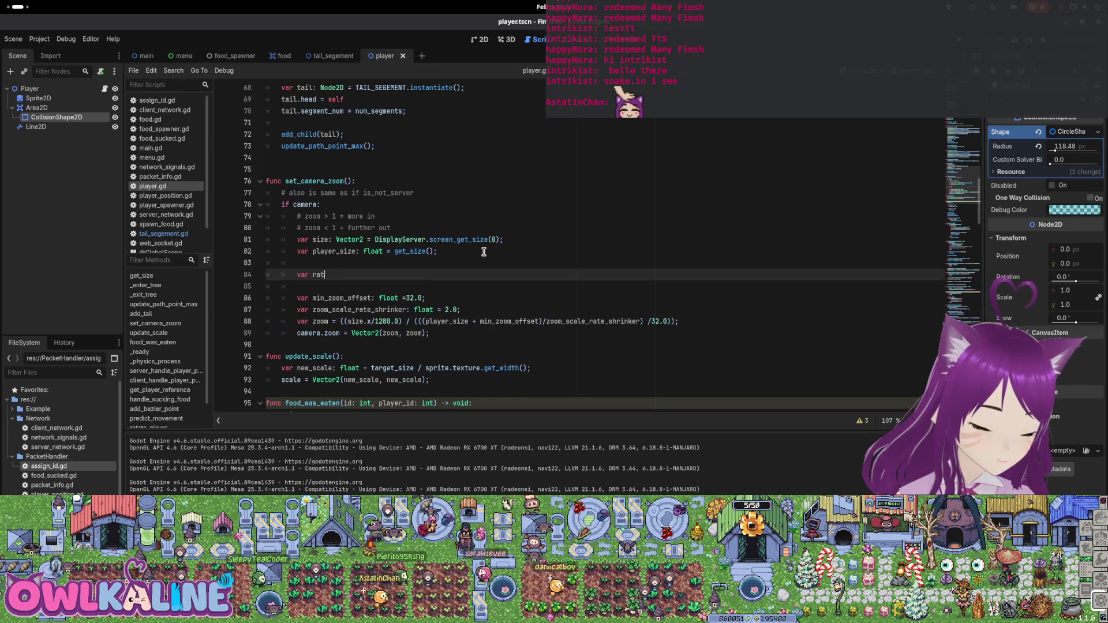
pyautogui.write('r2::')
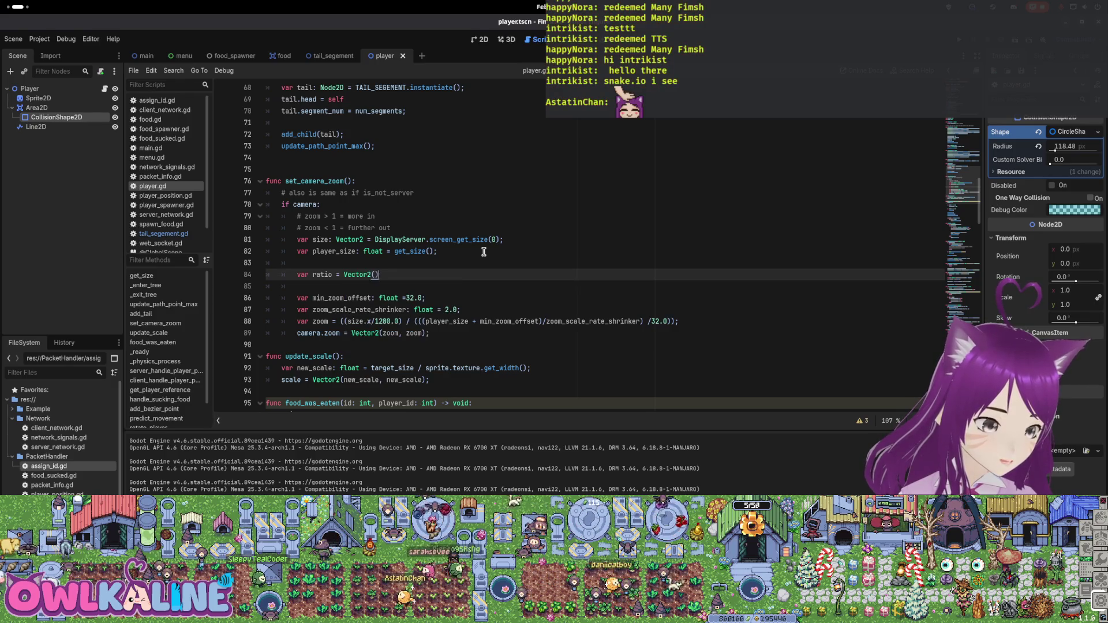
pyautogui.write('1280.0, 32.0')
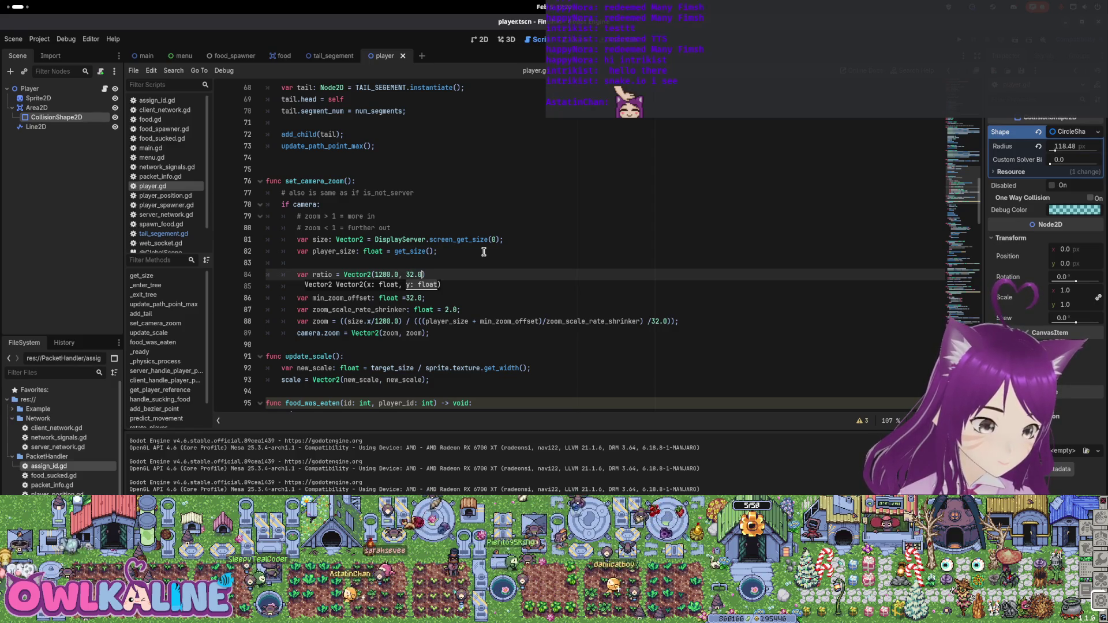
pyautogui.press('Down')
pyautogui.press('Down')
pyautogui.press('Down')
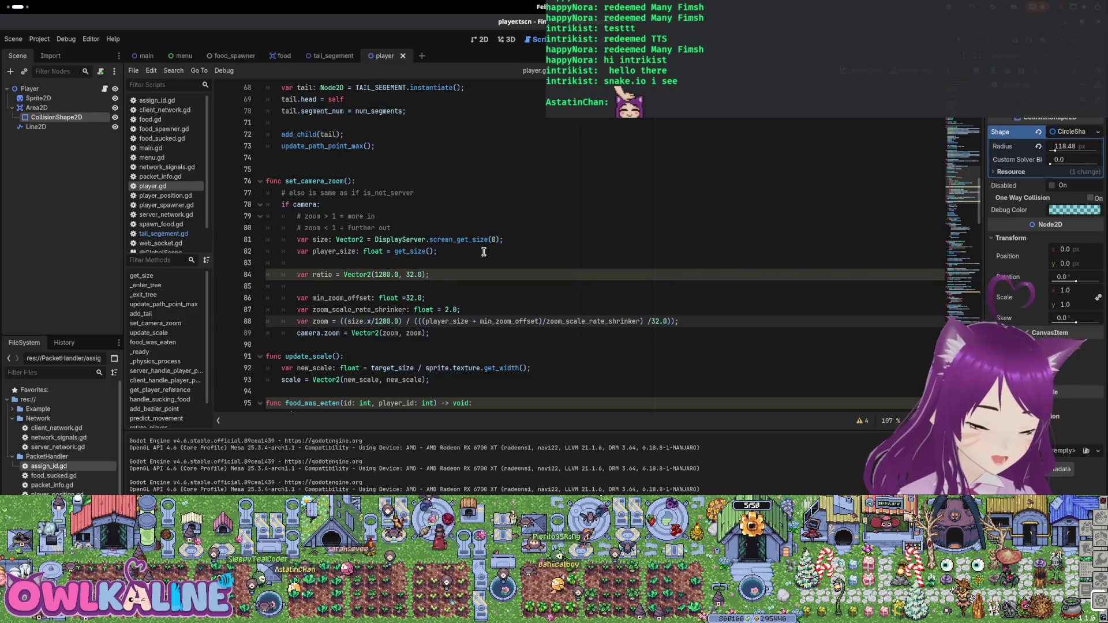
# Delete the trial ratio line and its blank line, keeping the var zoom line
pyautogui.hotkey('ctrl', 'shift', 'k')
pyautogui.hotkey('ctrl', 'z')
pyautogui.press('Up')
pyautogui.press('Up')
pyautogui.press('Up')
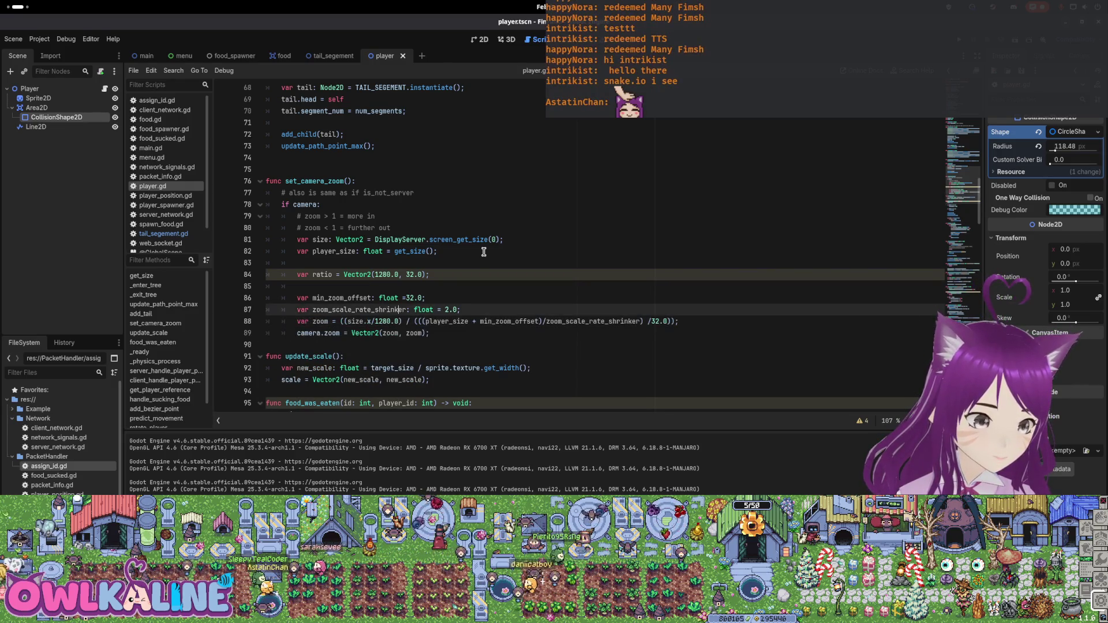
pyautogui.hotkey('shift', 'Up')
pyautogui.hotkey('shift', 'Up')
pyautogui.press('BackSpace')
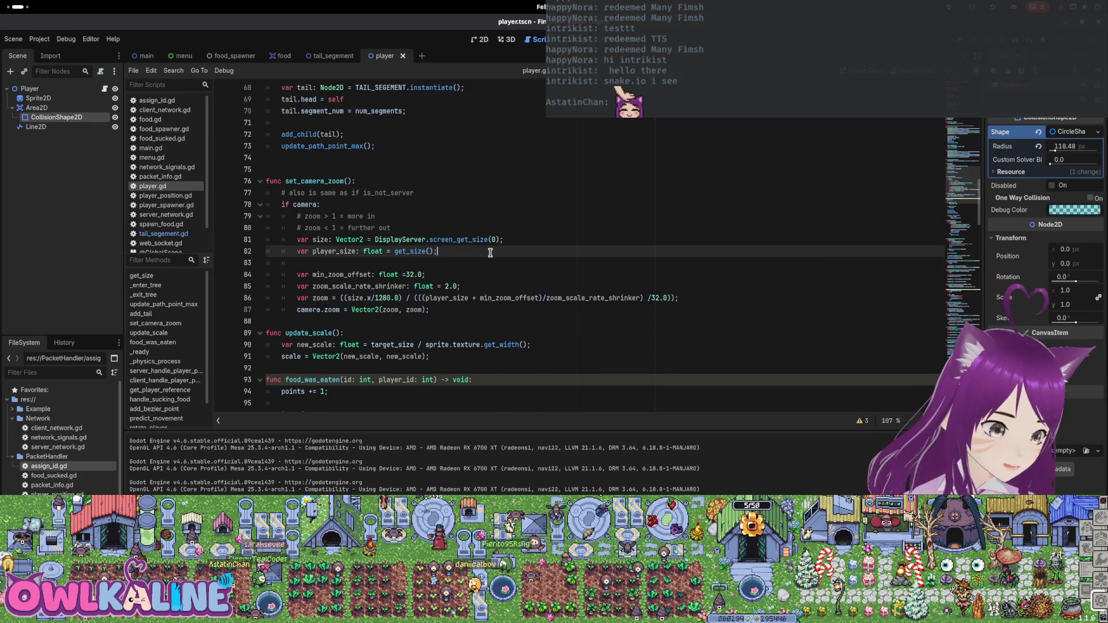
pyautogui.click(406, 275)
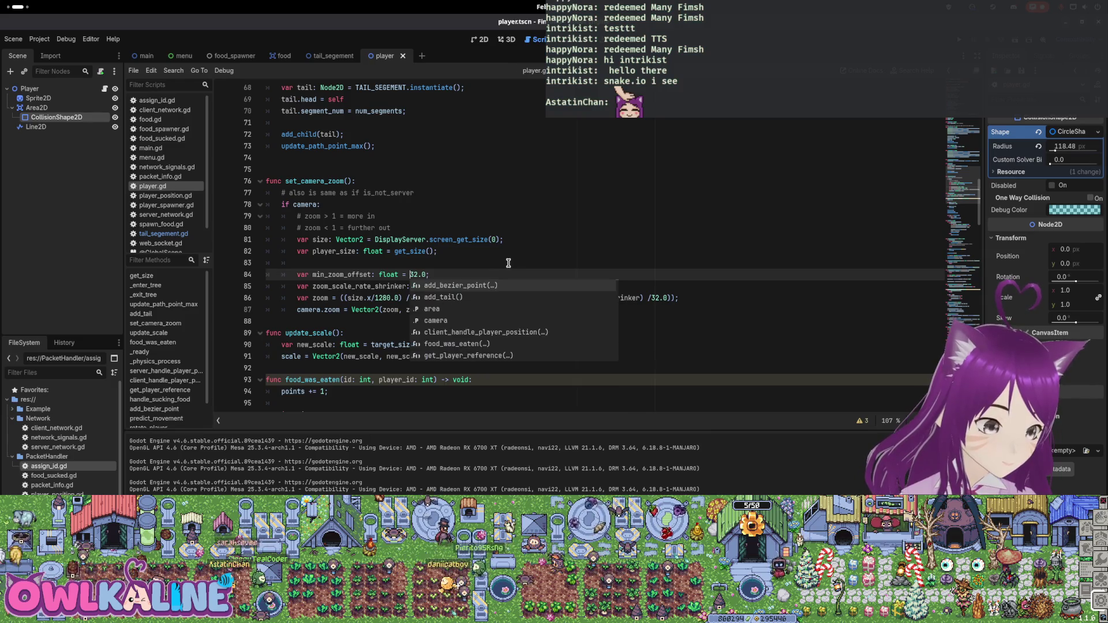
pyautogui.scroll(-1, 531, 263)
pyautogui.scroll(-10, 479, 247)
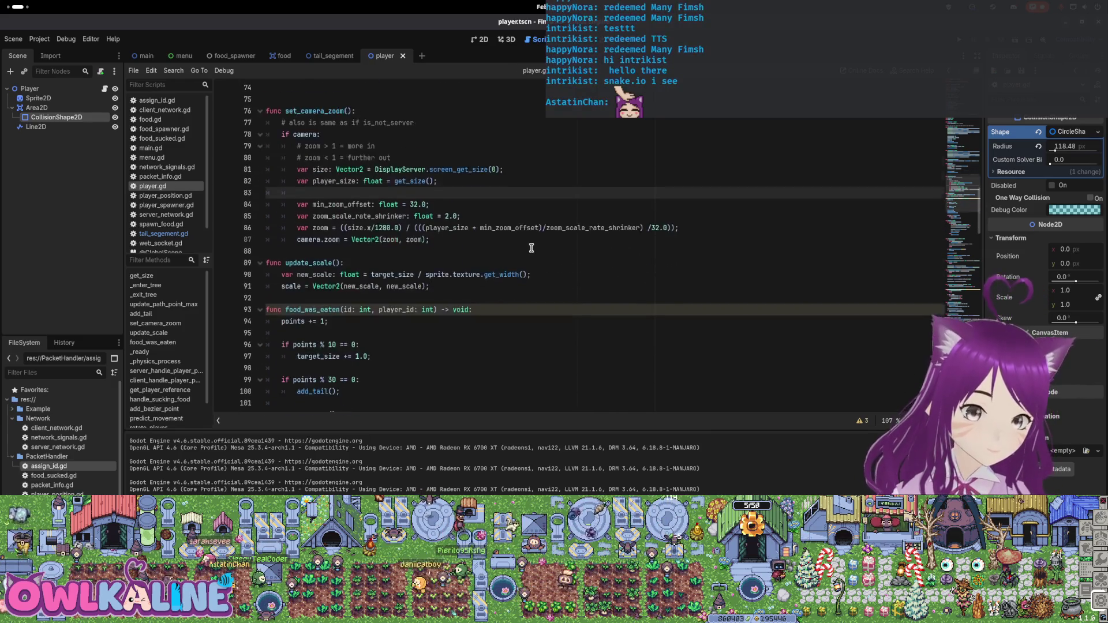
pyautogui.scroll(-20, 462, 231)
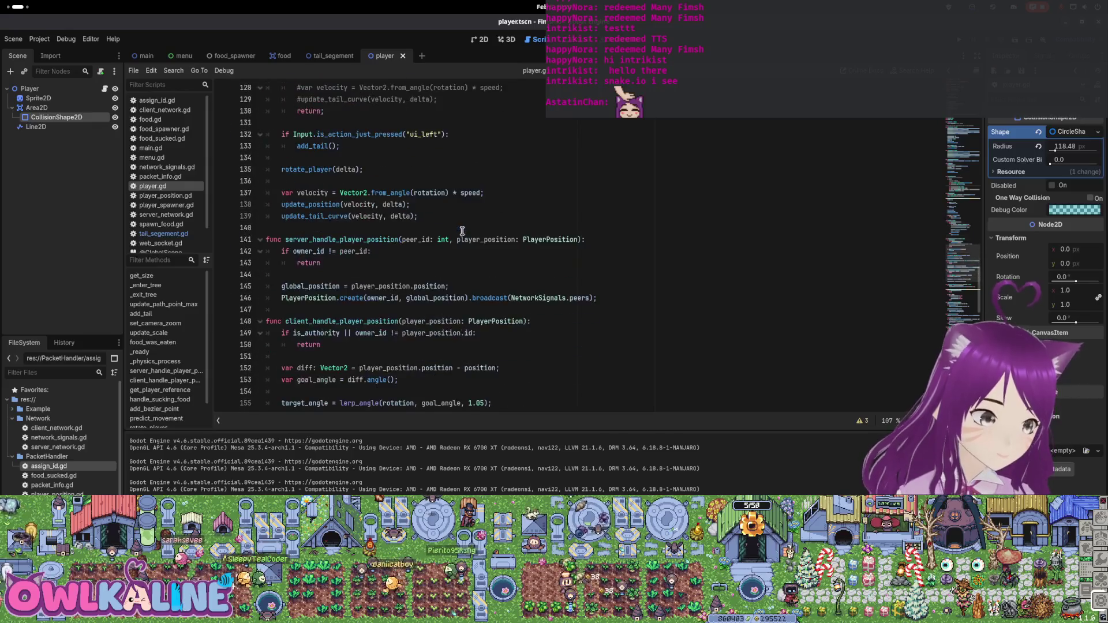
pyautogui.scroll(-4, 462, 236)
pyautogui.scroll(15, 462, 236)
pyautogui.click(462, 236)
pyautogui.scroll(11, 463, 236)
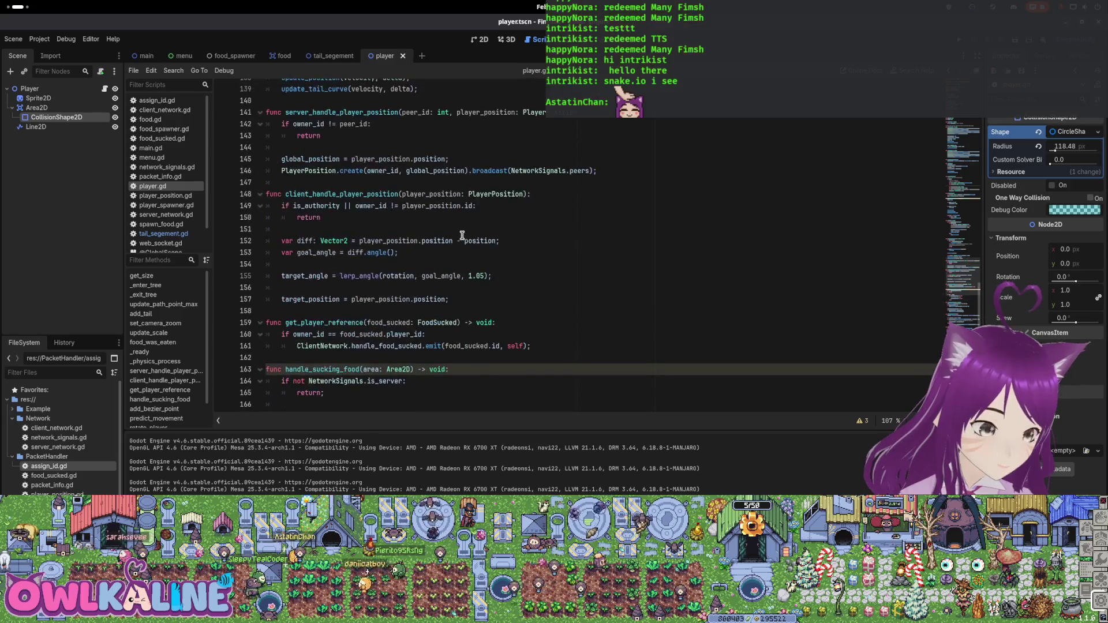
pyautogui.scroll(8, 456, 236)
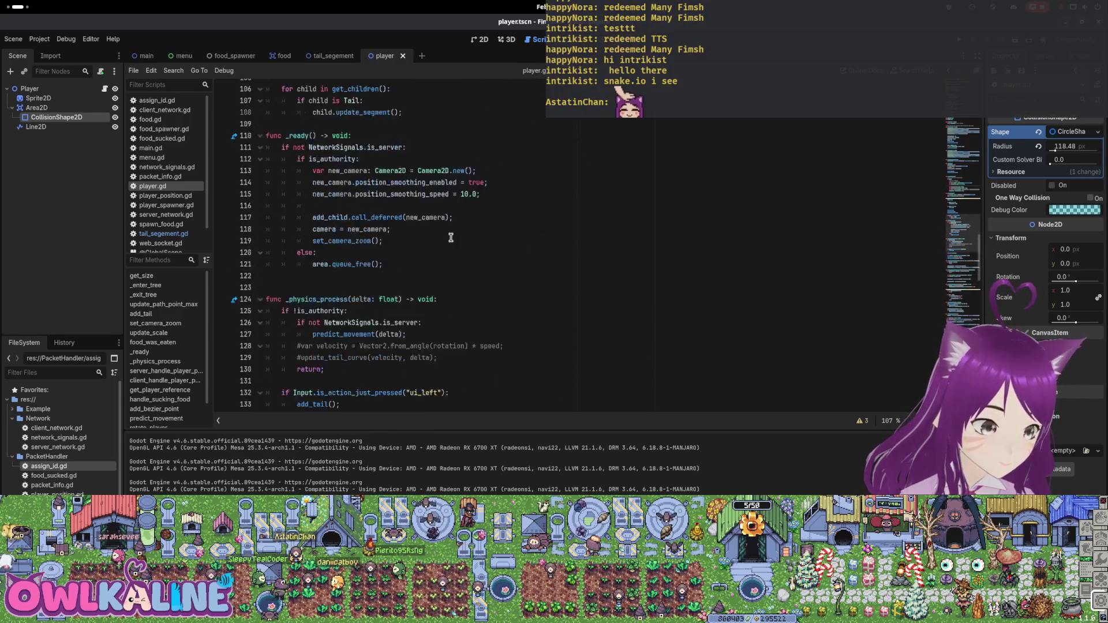
pyautogui.scroll(4, 403, 209)
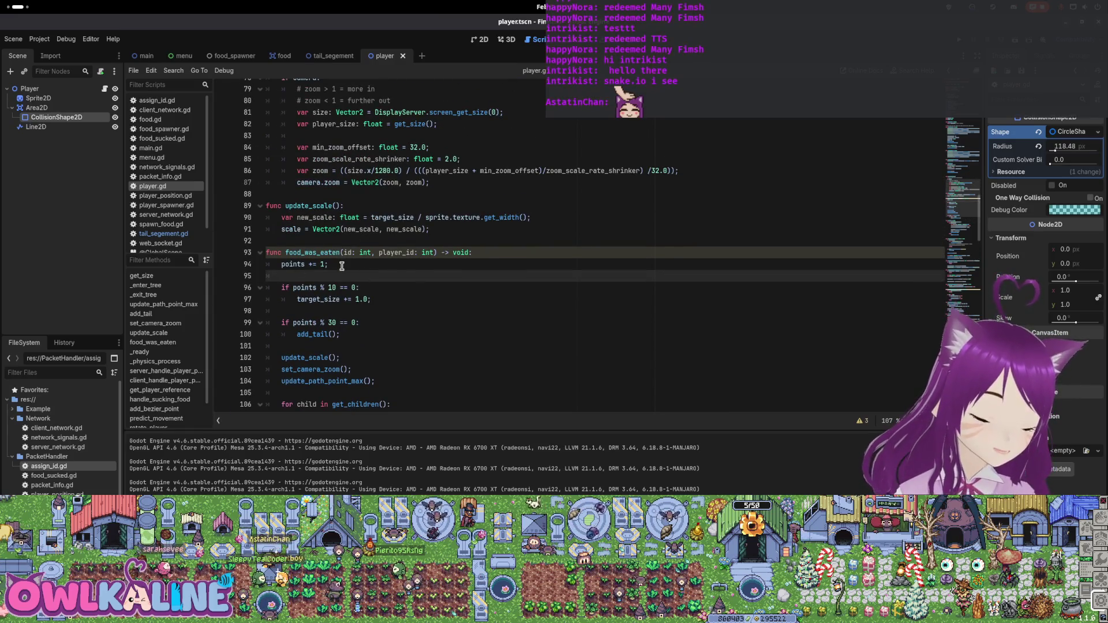
pyautogui.doubleClick(325, 253)
pyautogui.scroll(1, 339, 272)
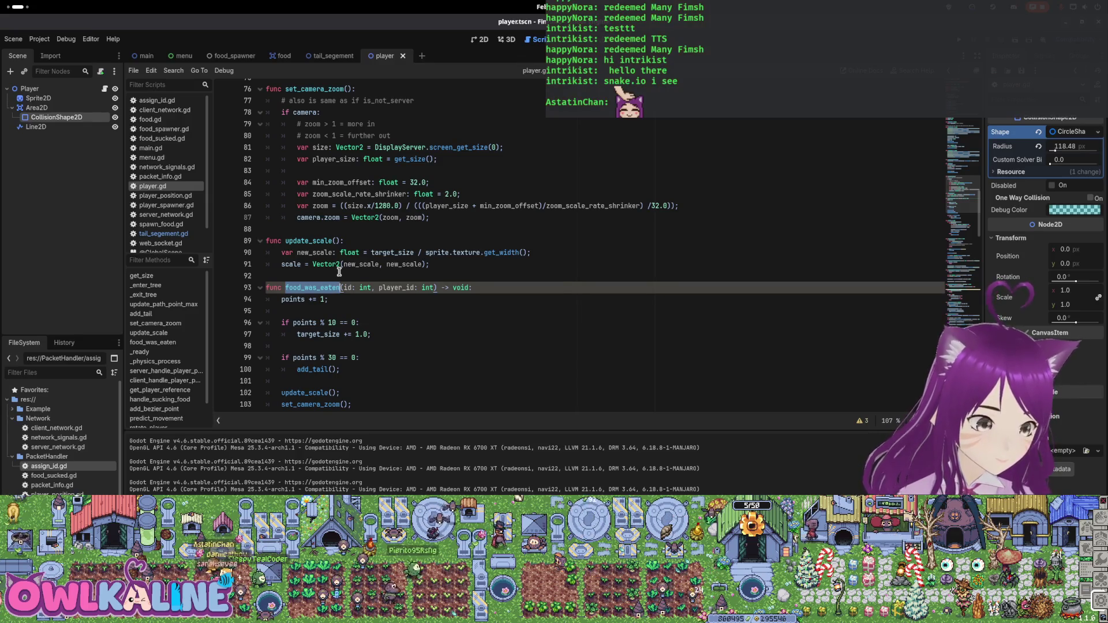
pyautogui.scroll(5, 339, 271)
pyautogui.scroll(5, 340, 272)
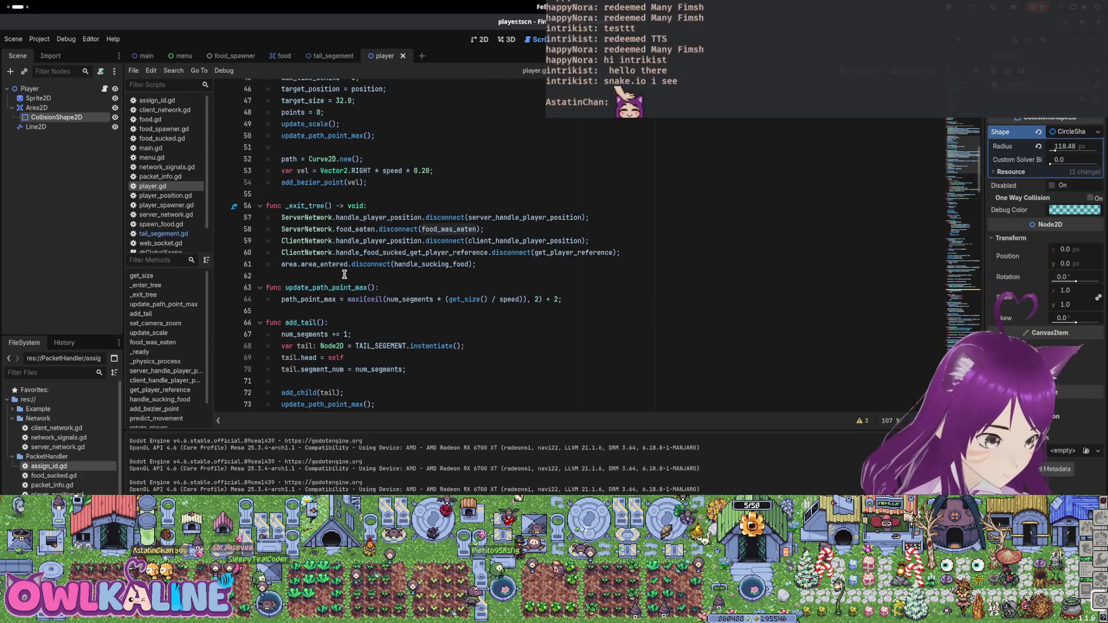
pyautogui.scroll(6, 358, 278)
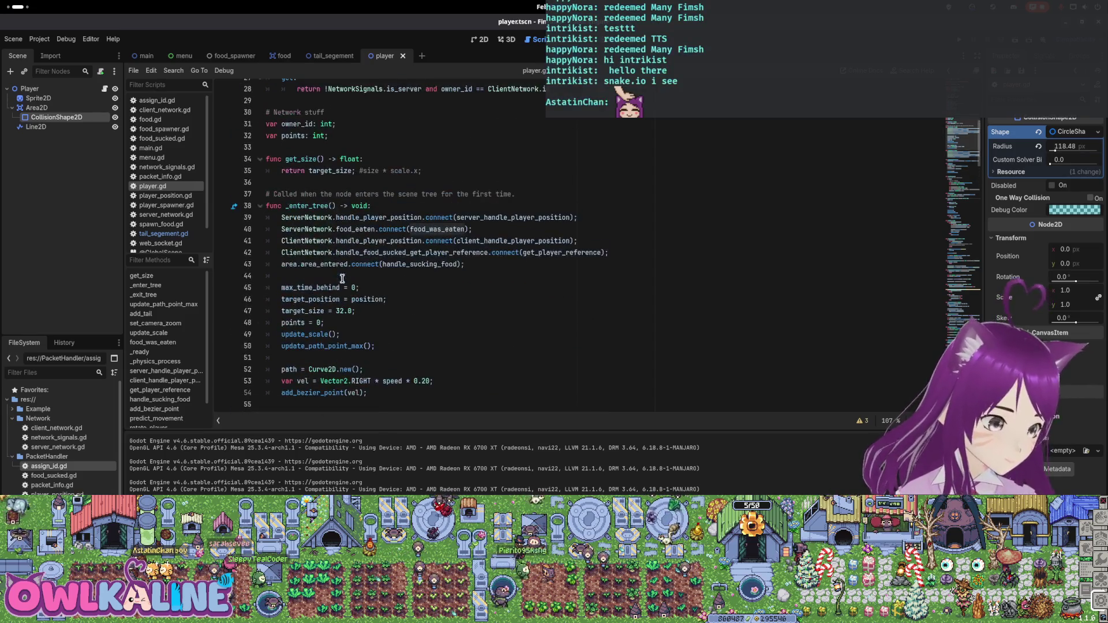
pyautogui.scroll(9, 369, 279)
pyautogui.scroll(-20, 494, 266)
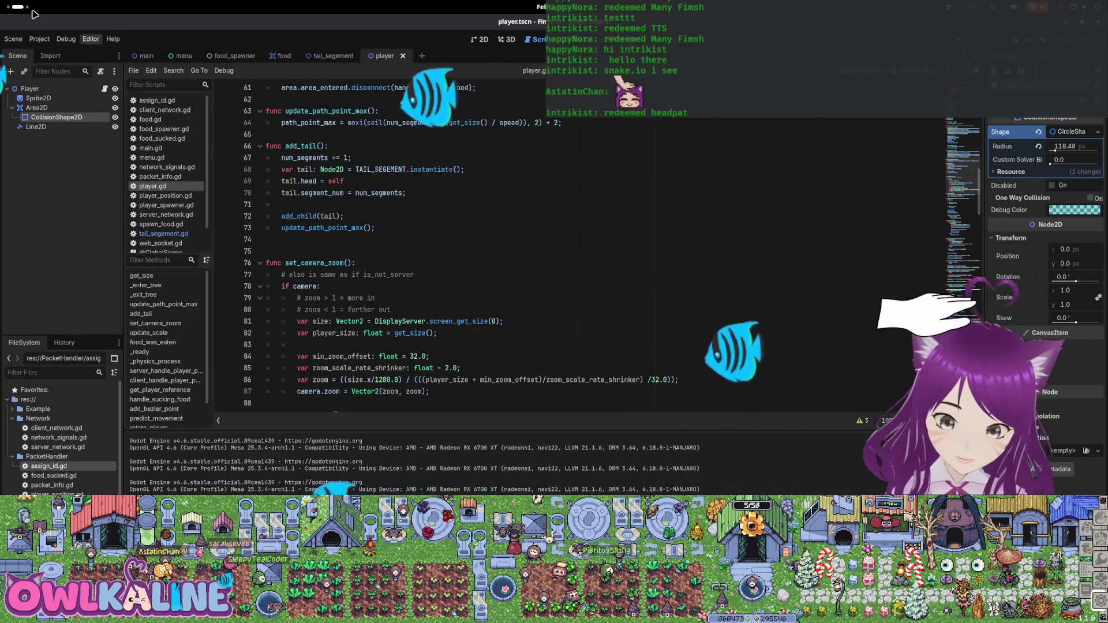
pyautogui.press('super')
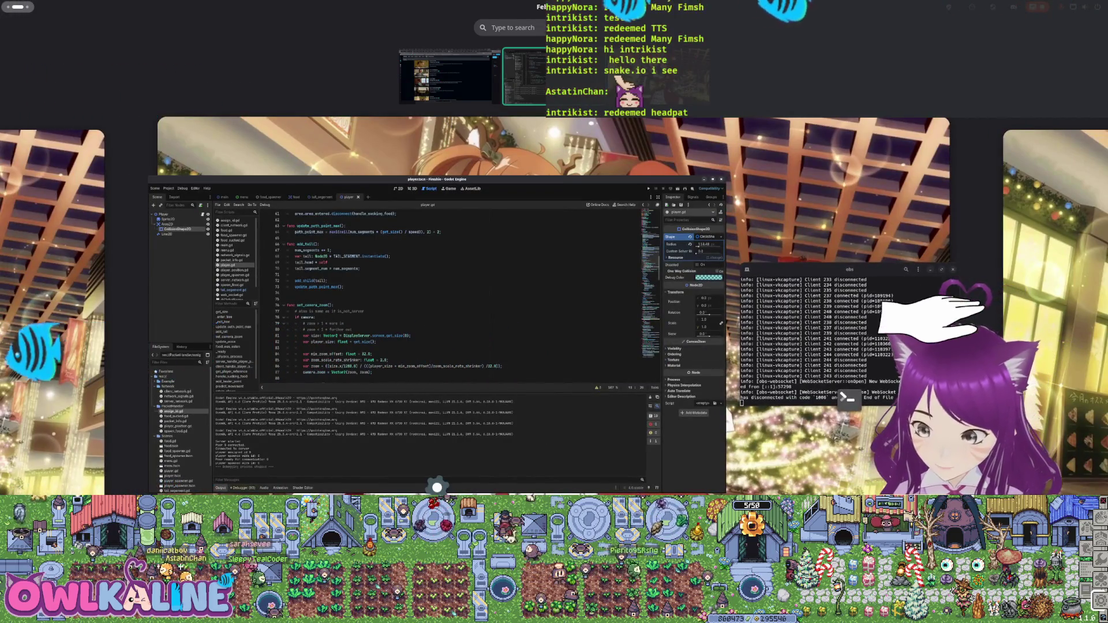
pyautogui.press('super')
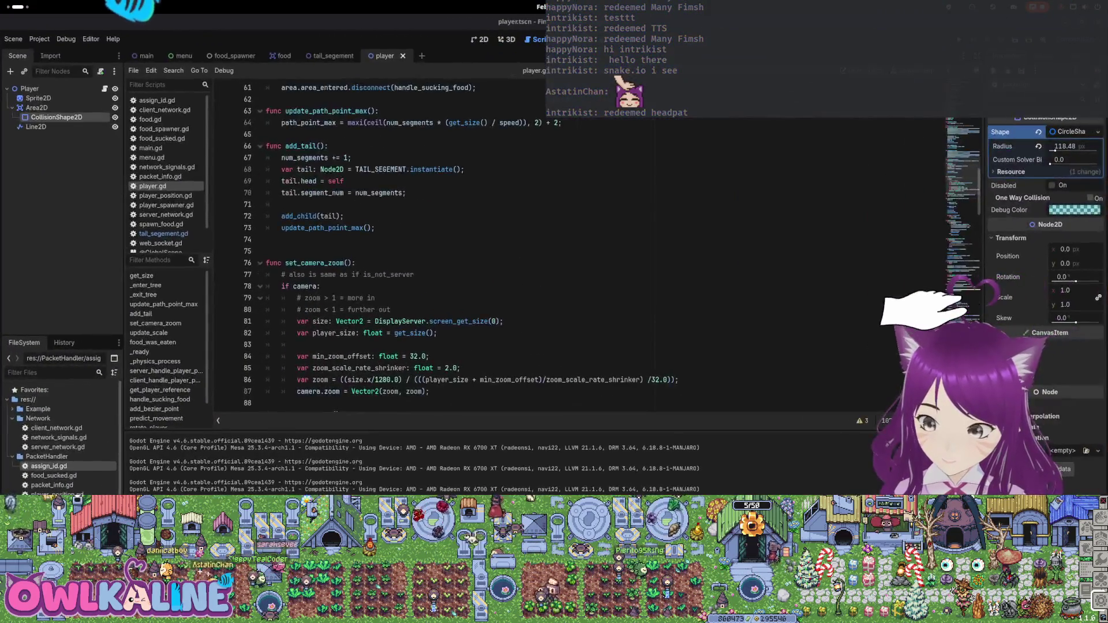